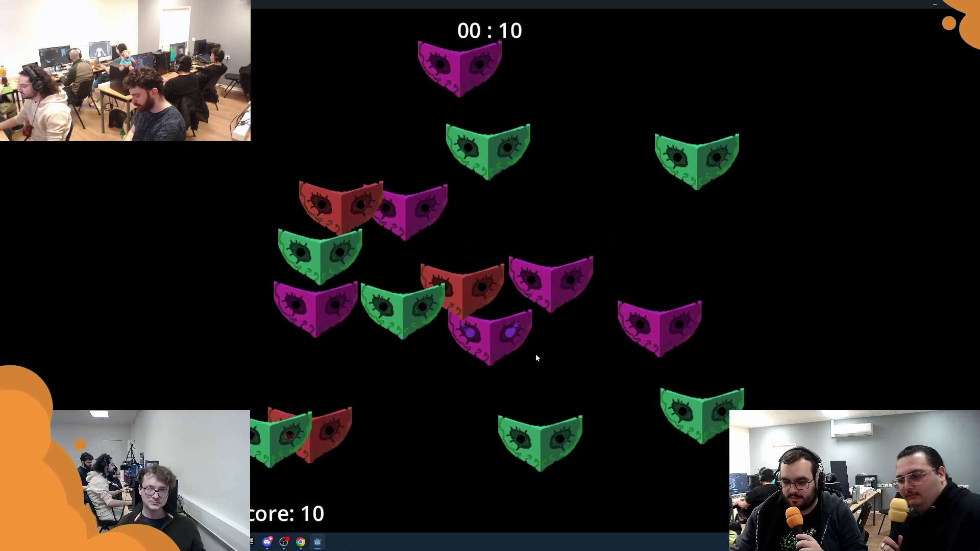
Step: Pick out the odd-eyed mask in each round, raising the score from 12 to 20
{"action": "left_click", "coordinate": [272, 178]}
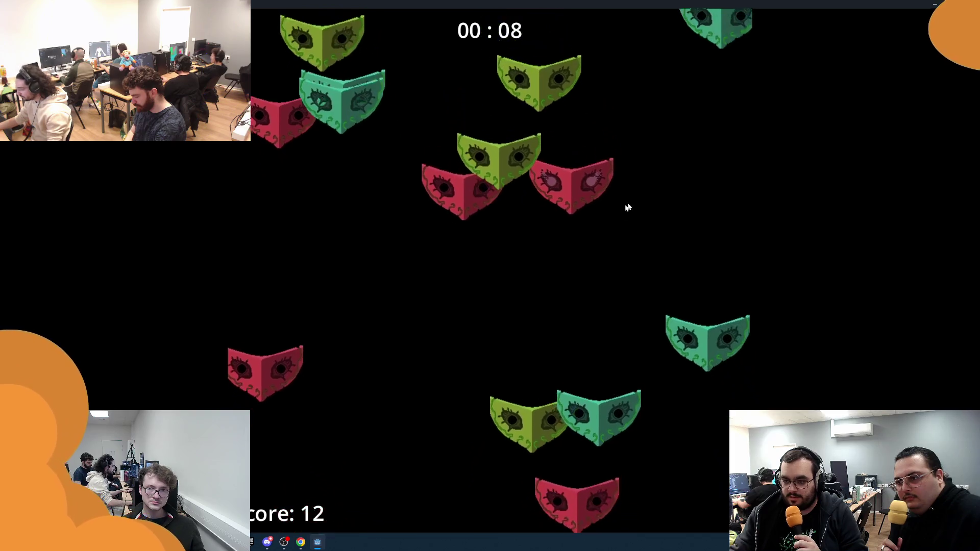
{"action": "left_click", "coordinate": [552, 266]}
{"action": "left_click", "coordinate": [377, 109]}
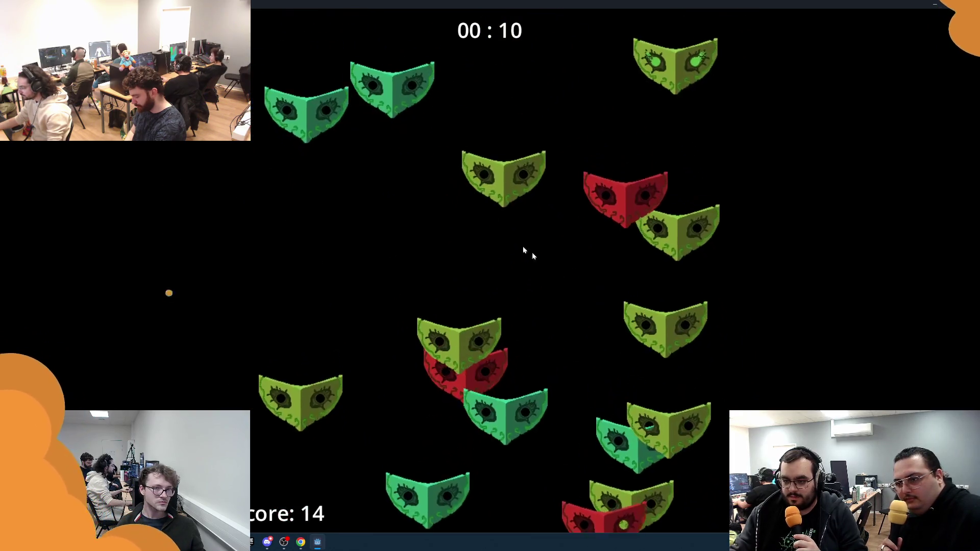
{"action": "left_click", "coordinate": [688, 503]}
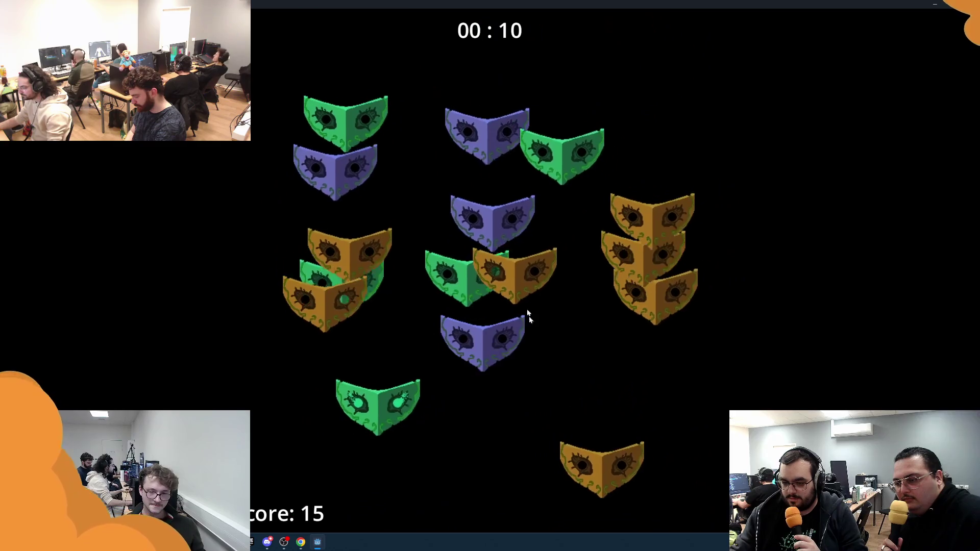
{"action": "left_click", "coordinate": [462, 346]}
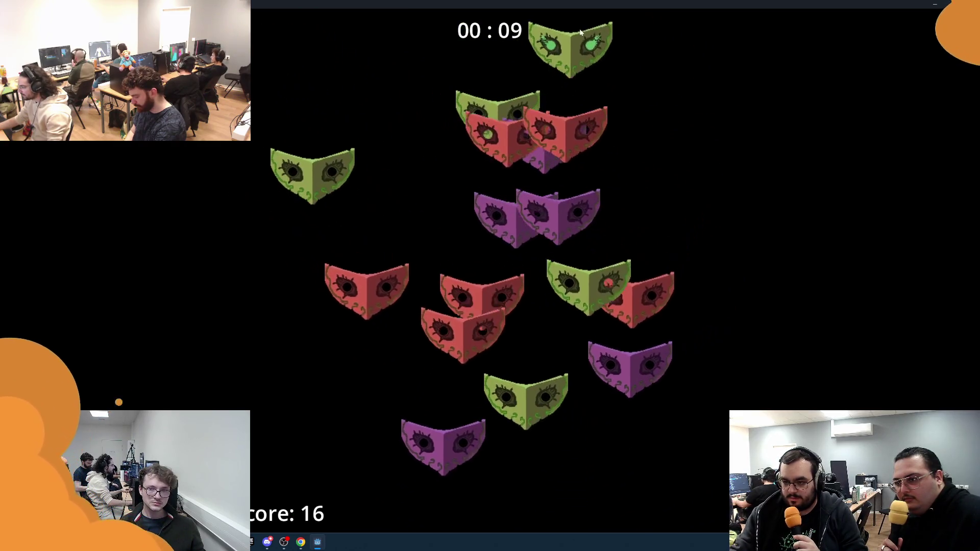
{"action": "left_click", "coordinate": [633, 194]}
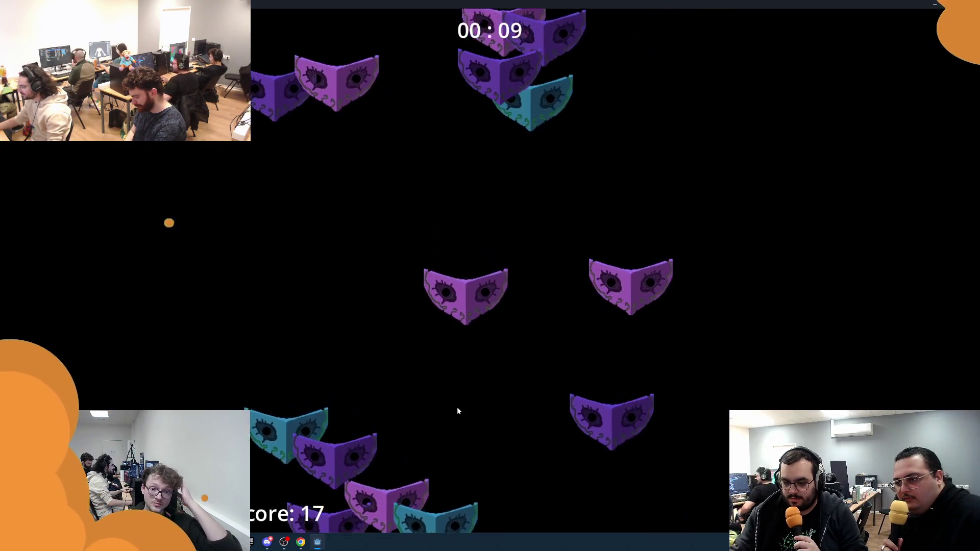
{"action": "left_click", "coordinate": [684, 322]}
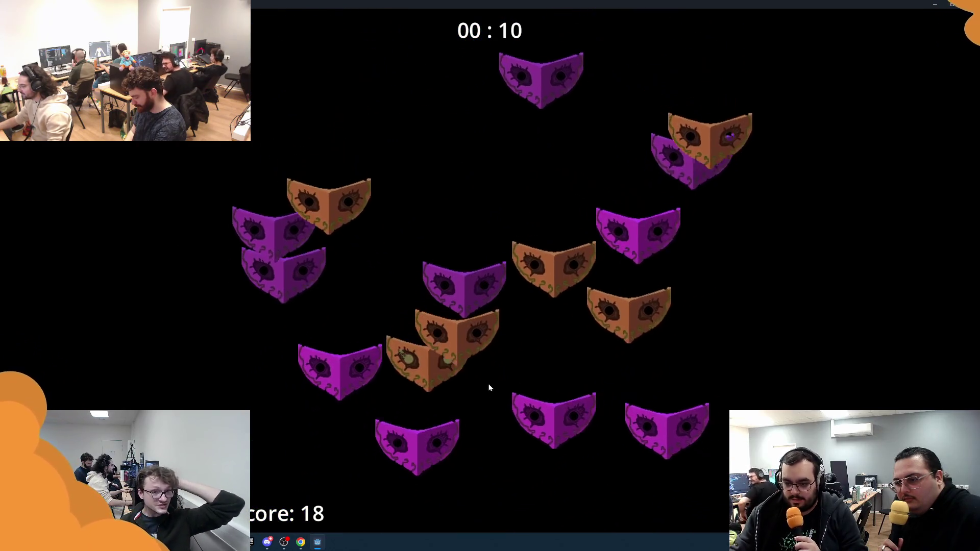
{"action": "left_click", "coordinate": [396, 488]}
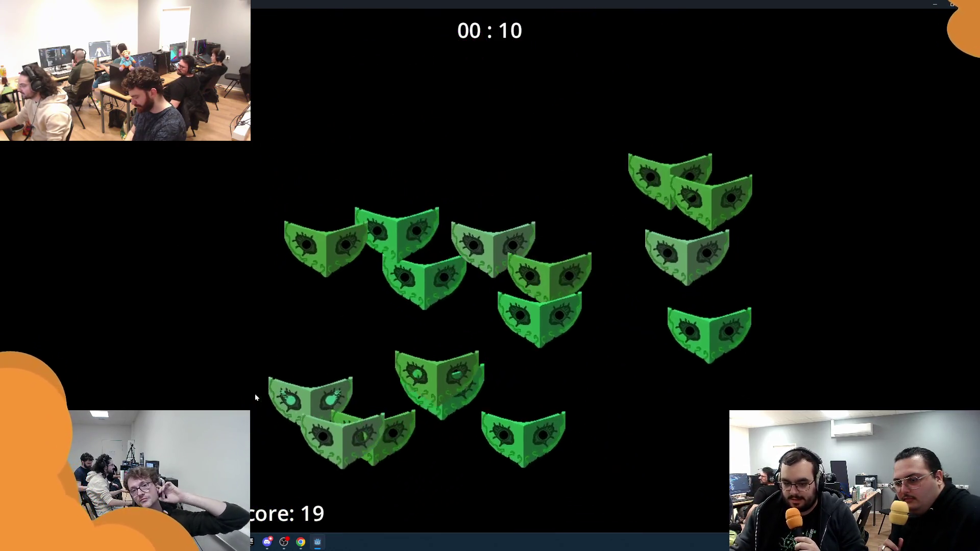
{"action": "left_click", "coordinate": [611, 356]}
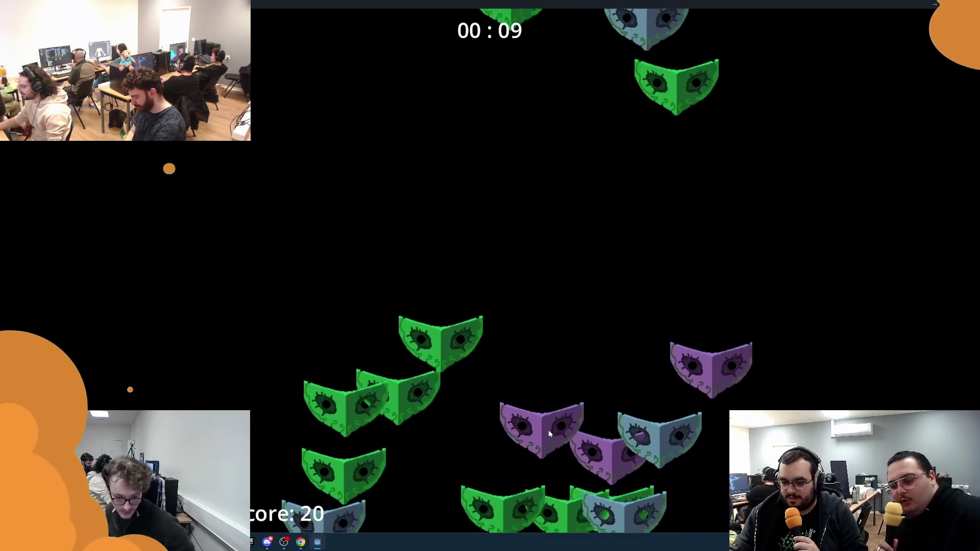
Step: Keep hitting the odd mask before the timer expires, taking the score from 21 to 28
{"action": "left_click", "coordinate": [599, 415]}
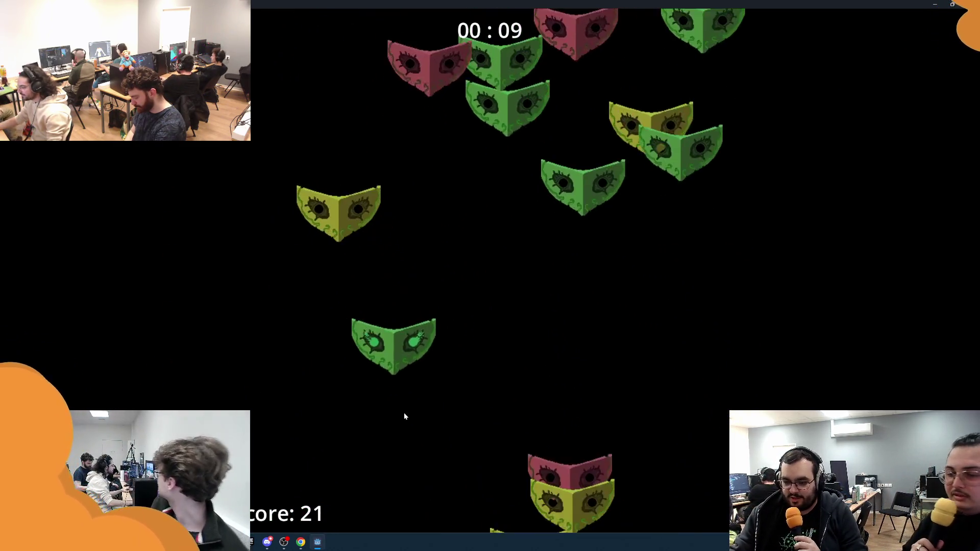
{"action": "left_click", "coordinate": [449, 422]}
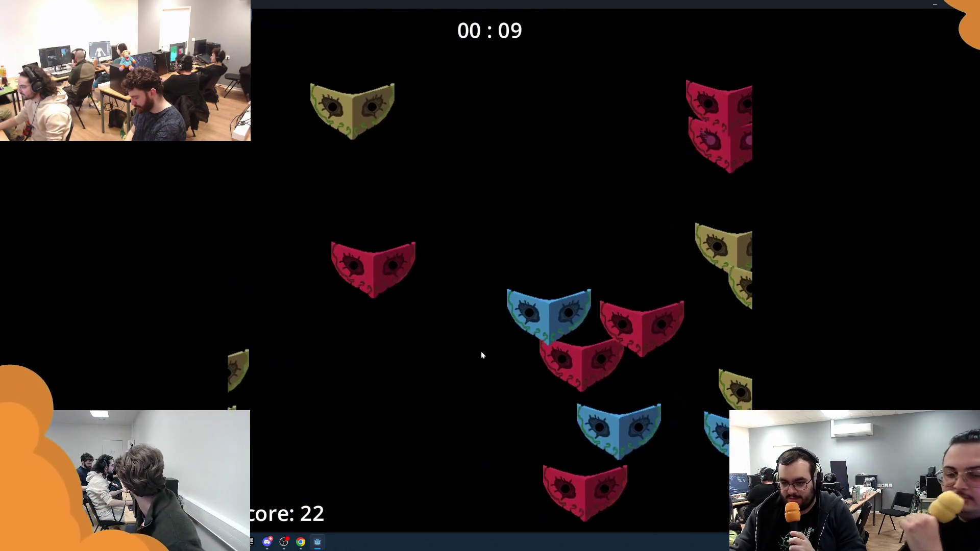
{"action": "left_click", "coordinate": [330, 184]}
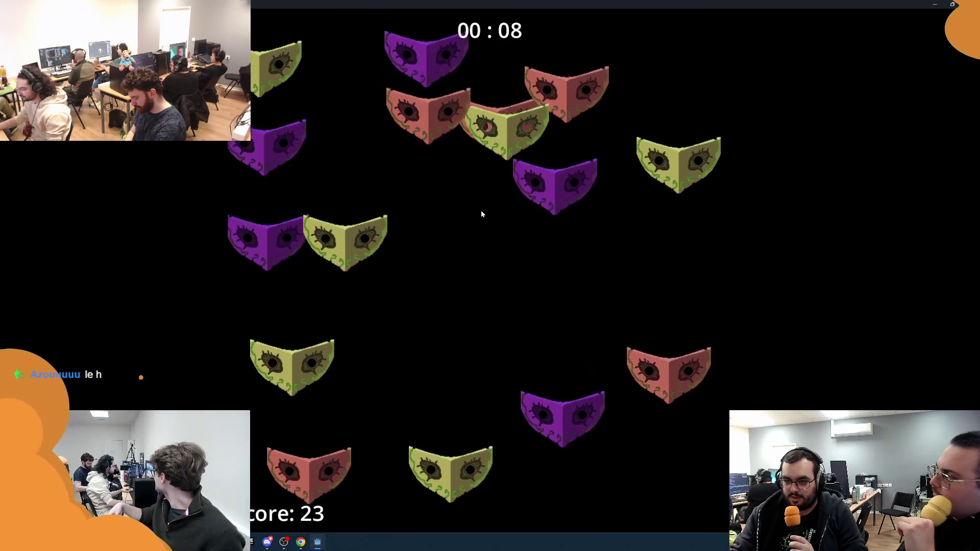
{"action": "left_click", "coordinate": [489, 229]}
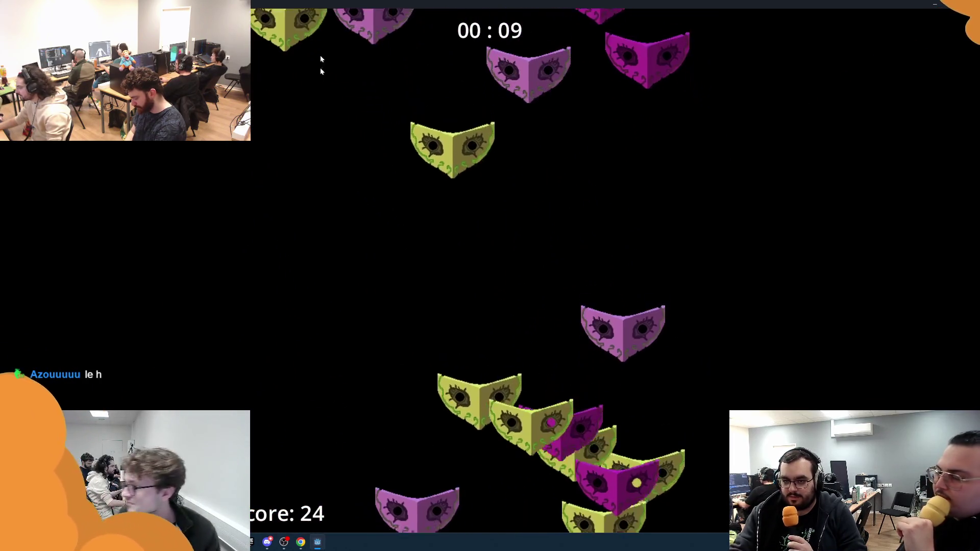
{"action": "left_click", "coordinate": [427, 460]}
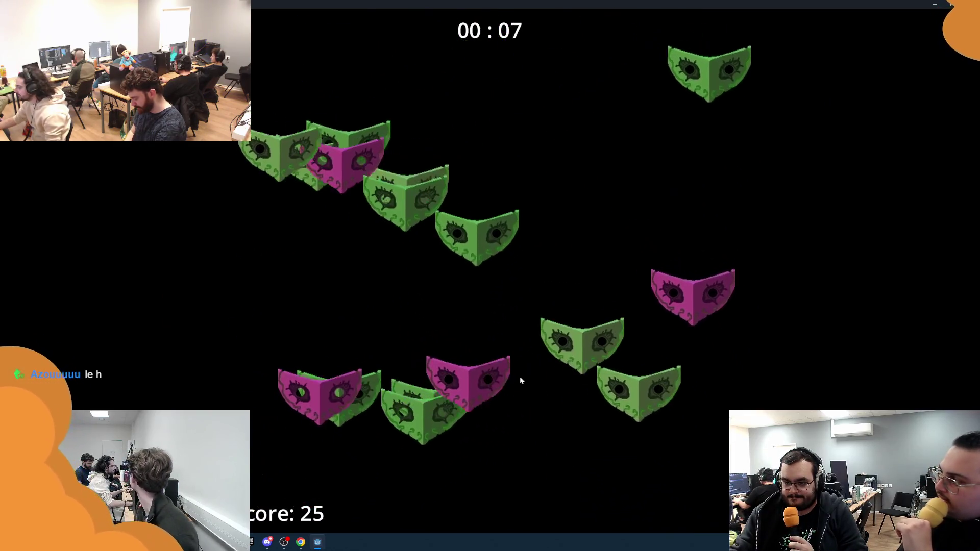
{"action": "left_click", "coordinate": [311, 192]}
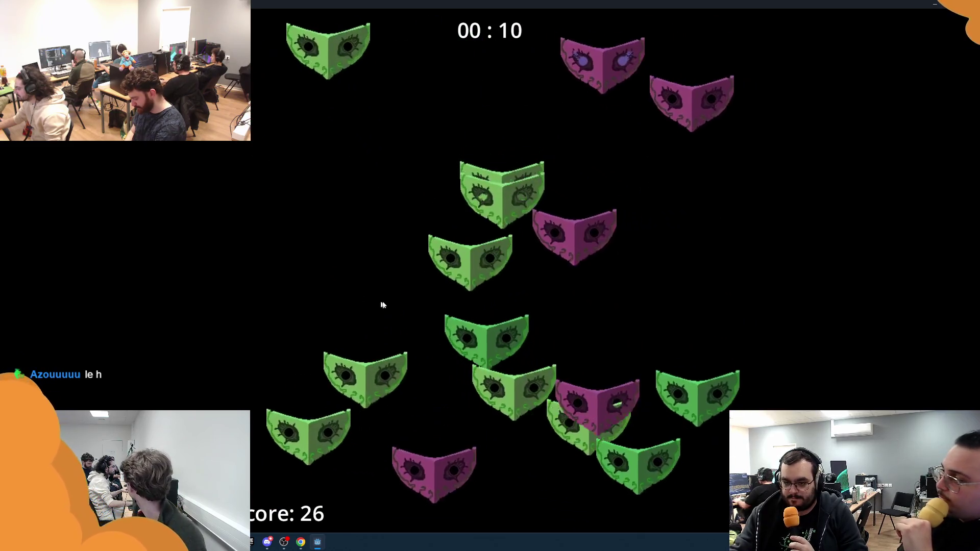
{"action": "left_click", "coordinate": [444, 139]}
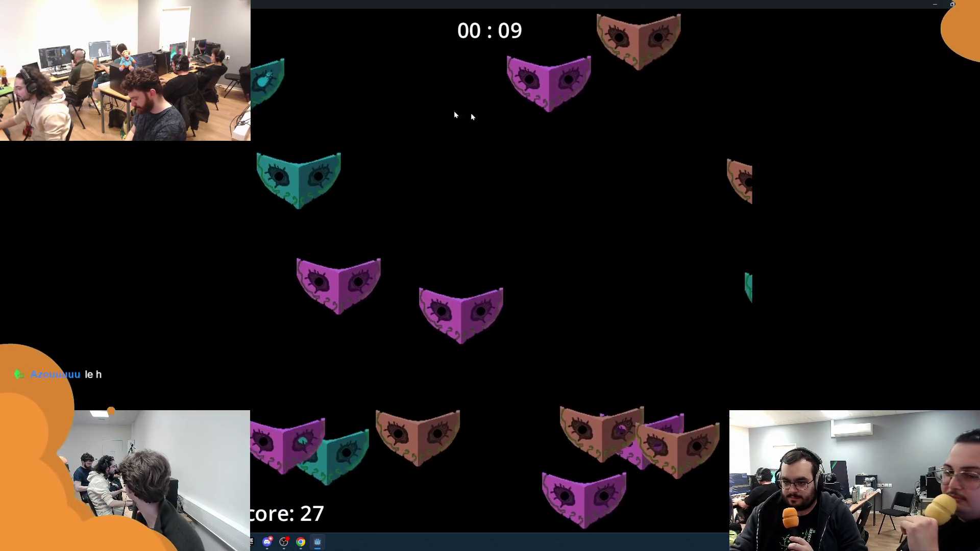
{"action": "left_click", "coordinate": [364, 128]}
Step: Spot the odd mask in the remaining rounds, lifting the score from 29 to 38
{"action": "left_click", "coordinate": [507, 322]}
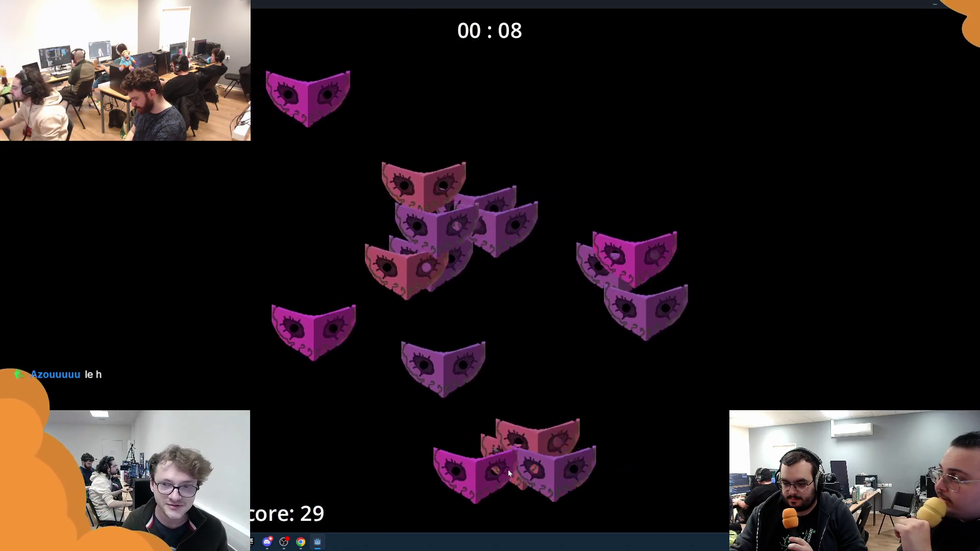
{"action": "left_click", "coordinate": [554, 184]}
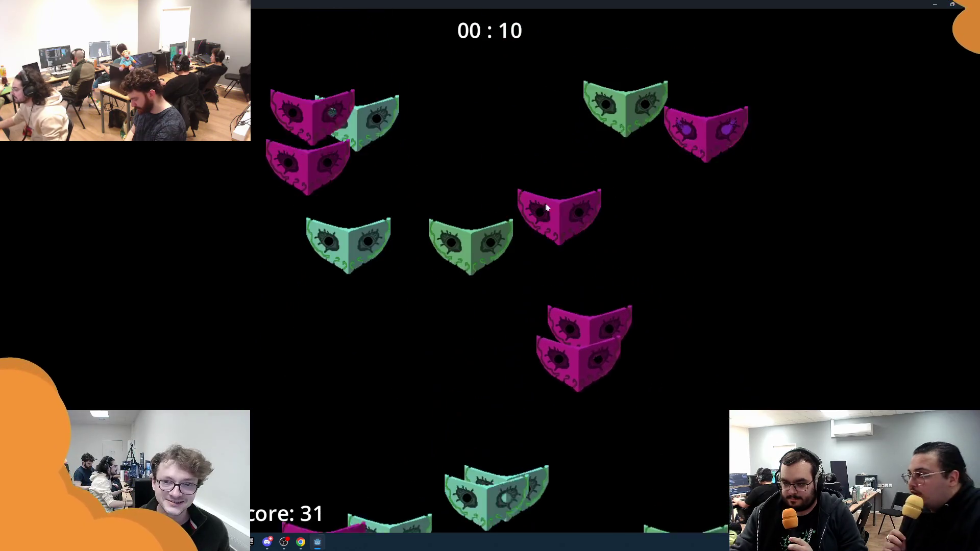
{"action": "left_click", "coordinate": [669, 408]}
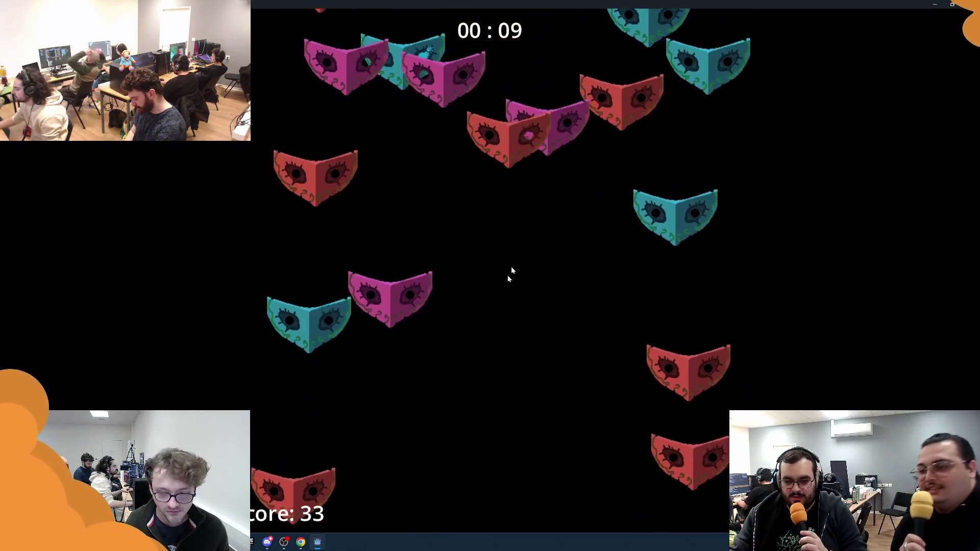
{"action": "left_click", "coordinate": [432, 327]}
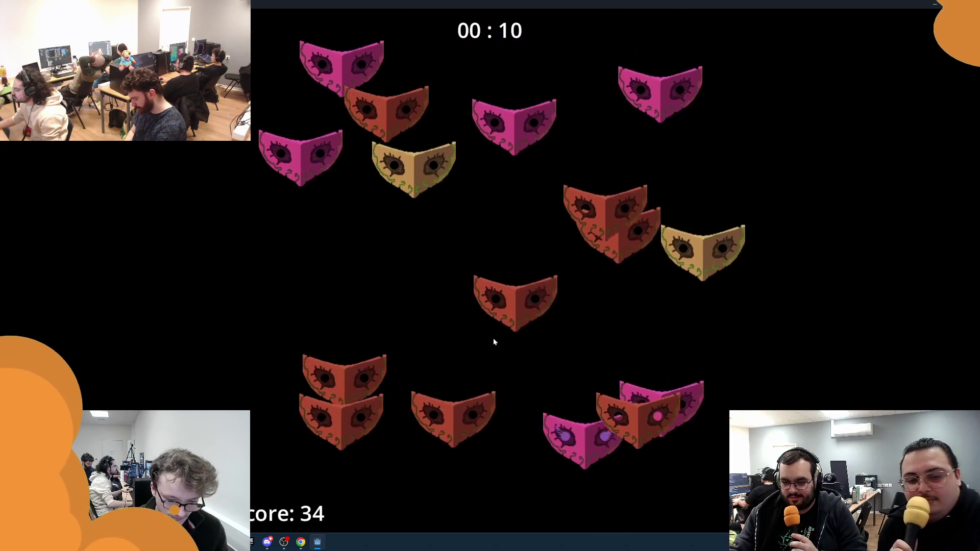
{"action": "left_click", "coordinate": [660, 216]}
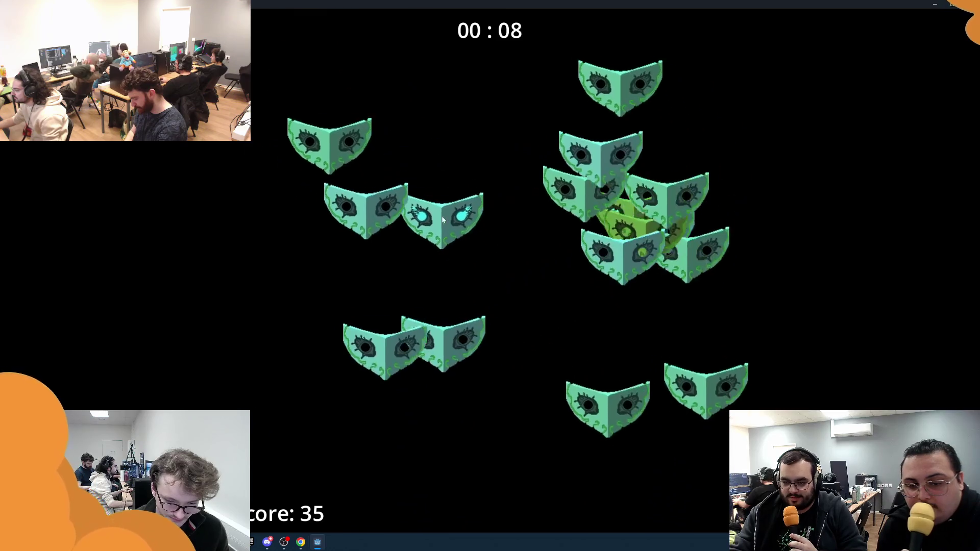
{"action": "left_click", "coordinate": [442, 220]}
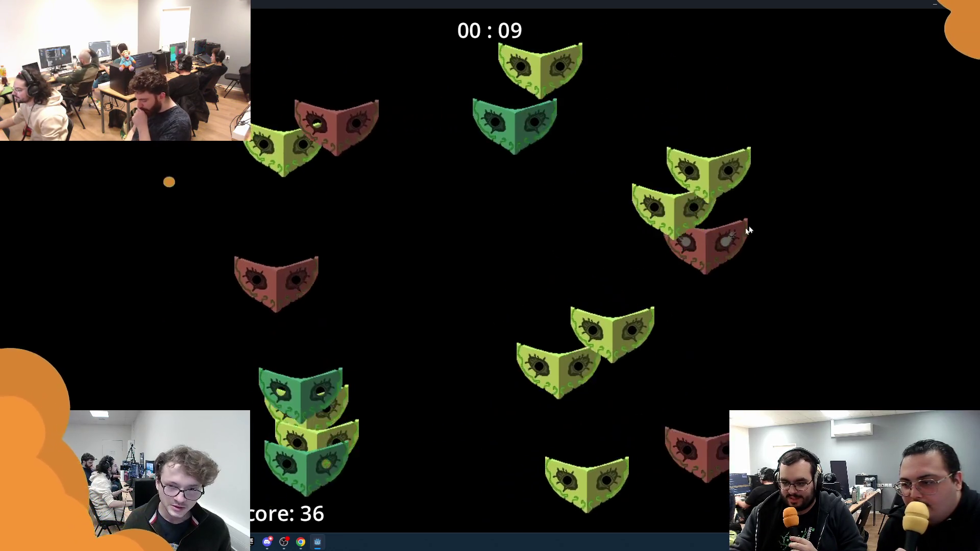
{"action": "left_click", "coordinate": [428, 225]}
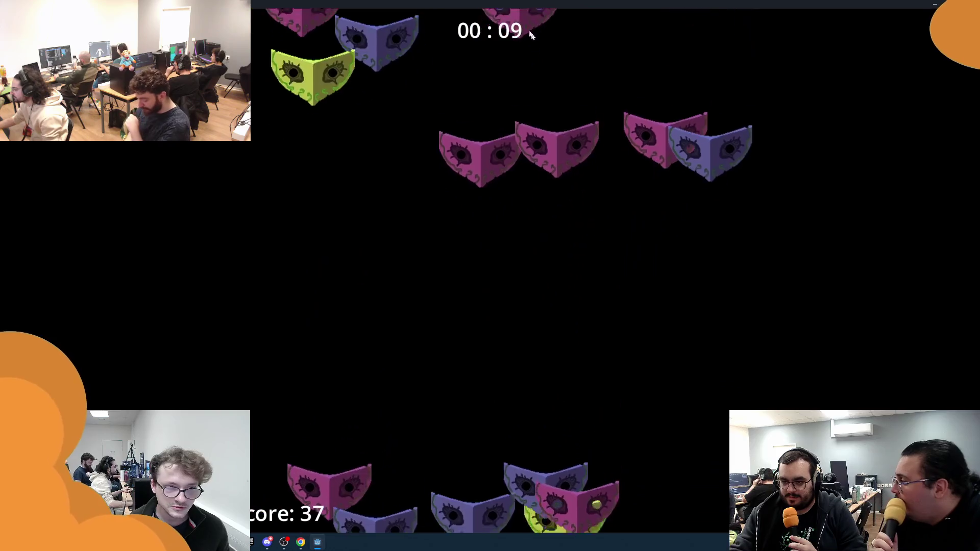
{"action": "left_click", "coordinate": [499, 237]}
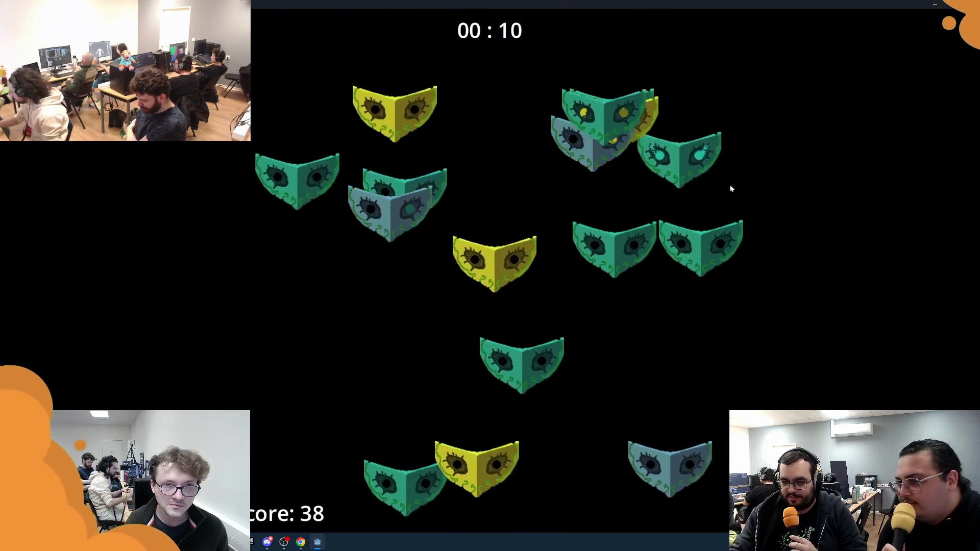
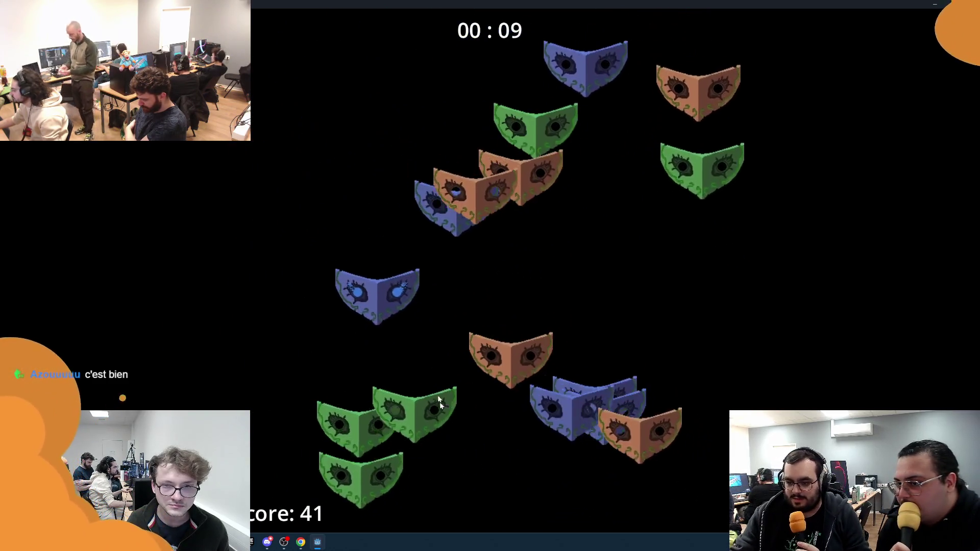
Step: Find the glowing-eyed mask each round before the 10-second timer expires, raising the score from 41 to 71
{"action": "left_click", "coordinate": [529, 239]}
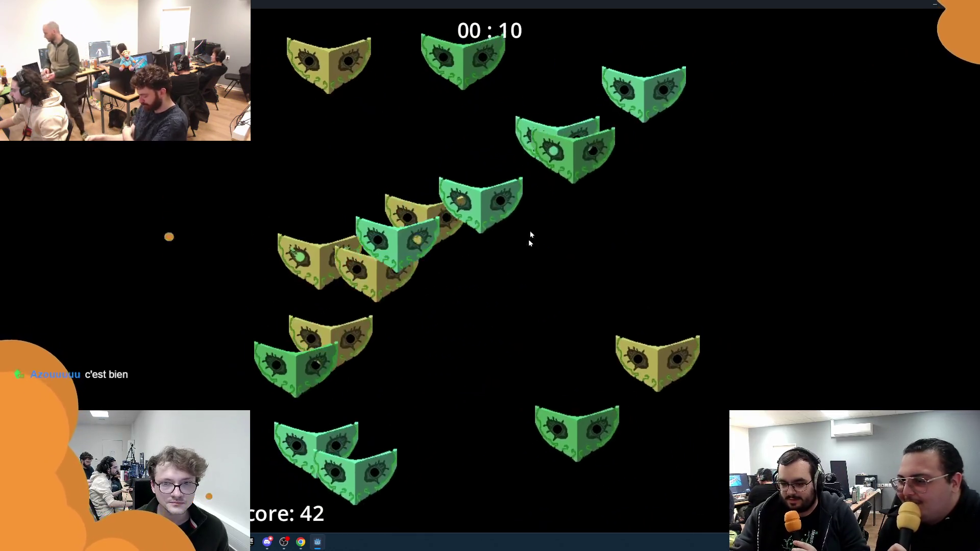
{"action": "left_click", "coordinate": [431, 74]}
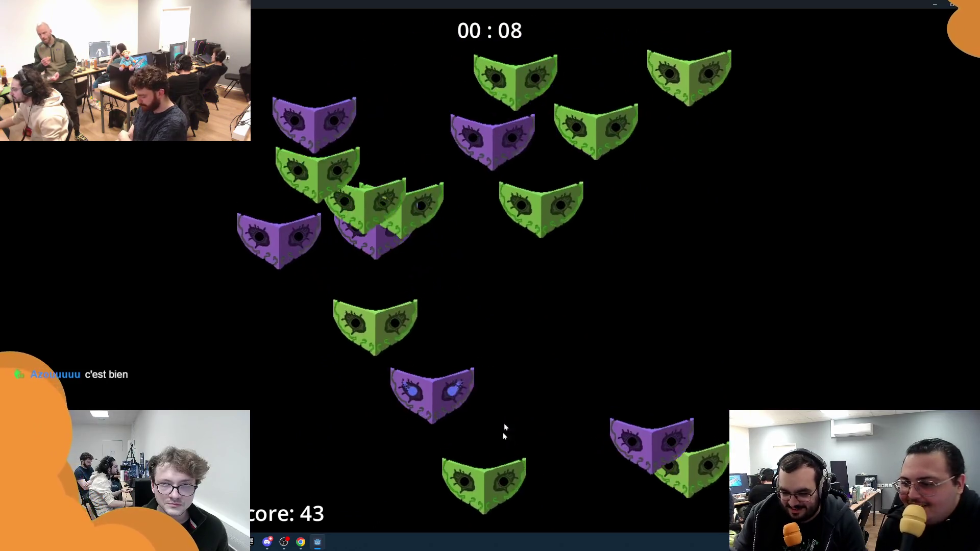
{"action": "left_click", "coordinate": [534, 226]}
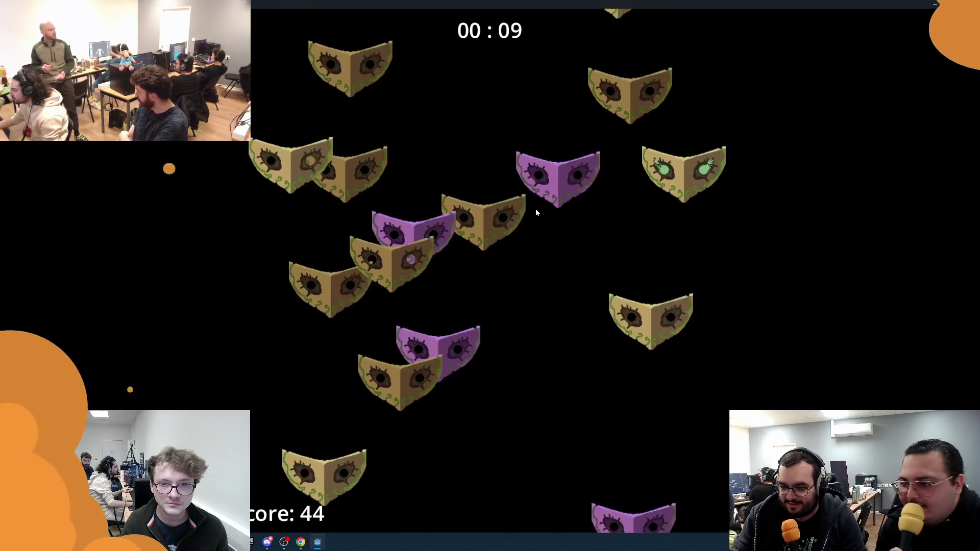
{"action": "left_click", "coordinate": [510, 210]}
{"action": "left_click", "coordinate": [463, 214]}
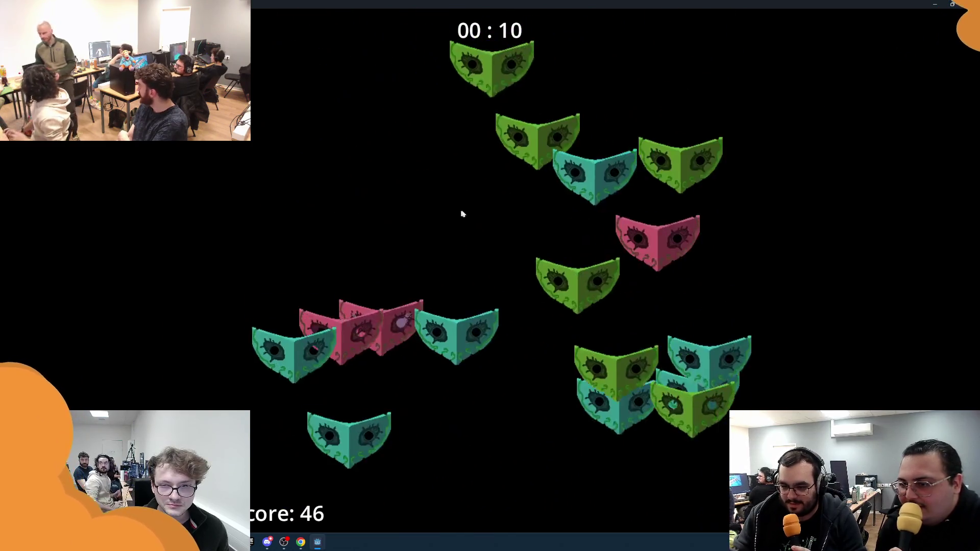
{"action": "left_click", "coordinate": [483, 254]}
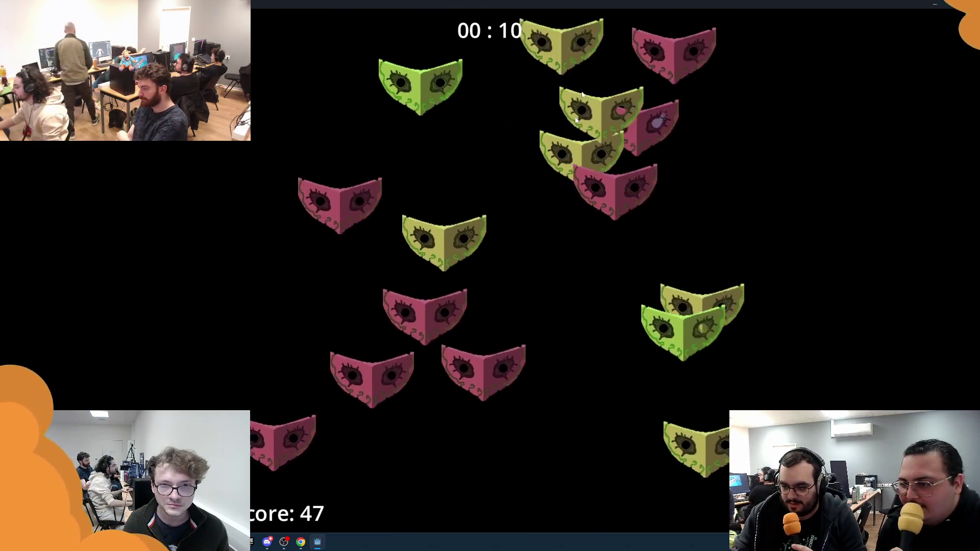
{"action": "left_click", "coordinate": [581, 94]}
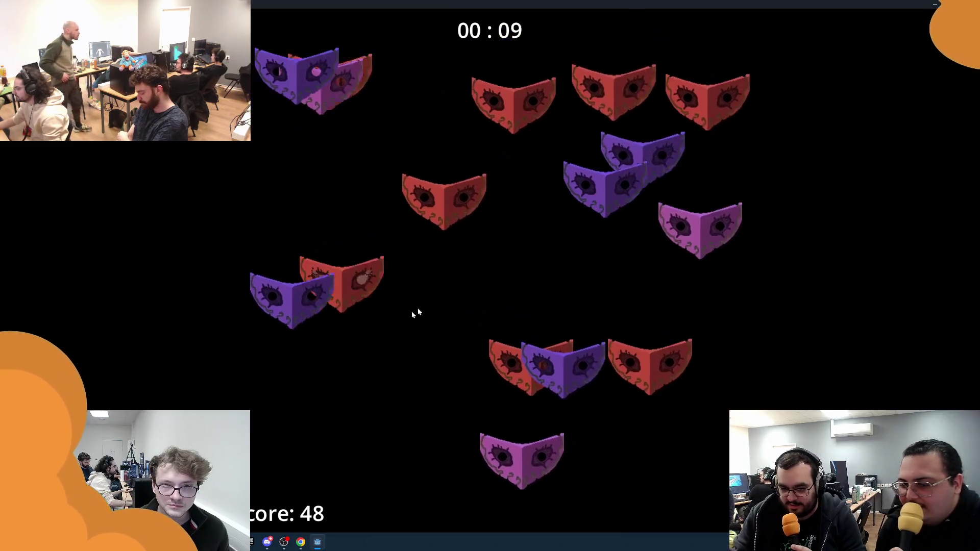
{"action": "left_click", "coordinate": [615, 87]}
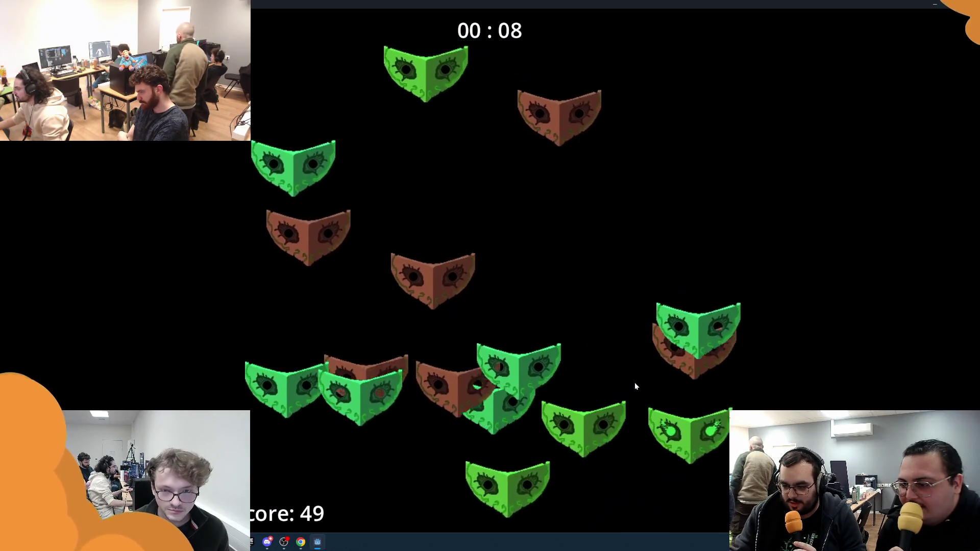
{"action": "left_click", "coordinate": [516, 271]}
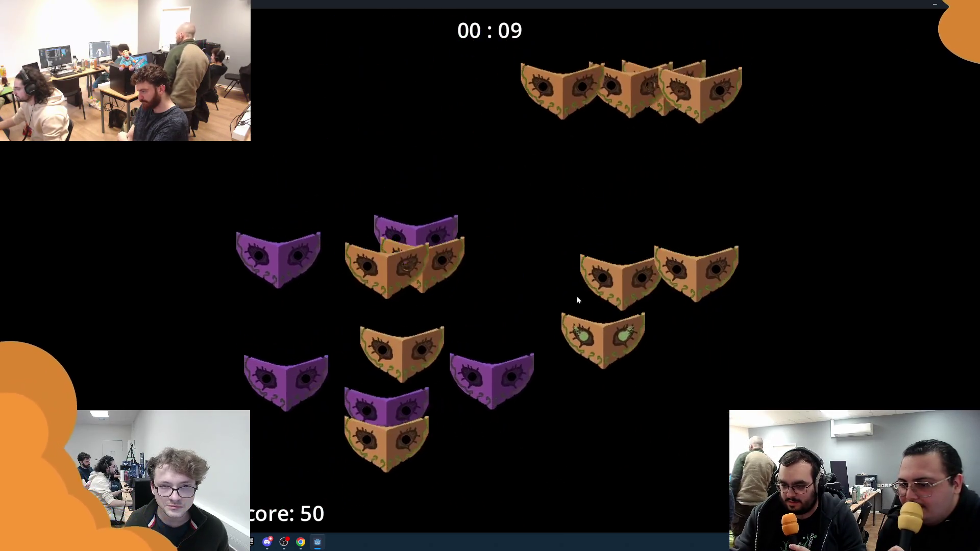
{"action": "left_click", "coordinate": [408, 255]}
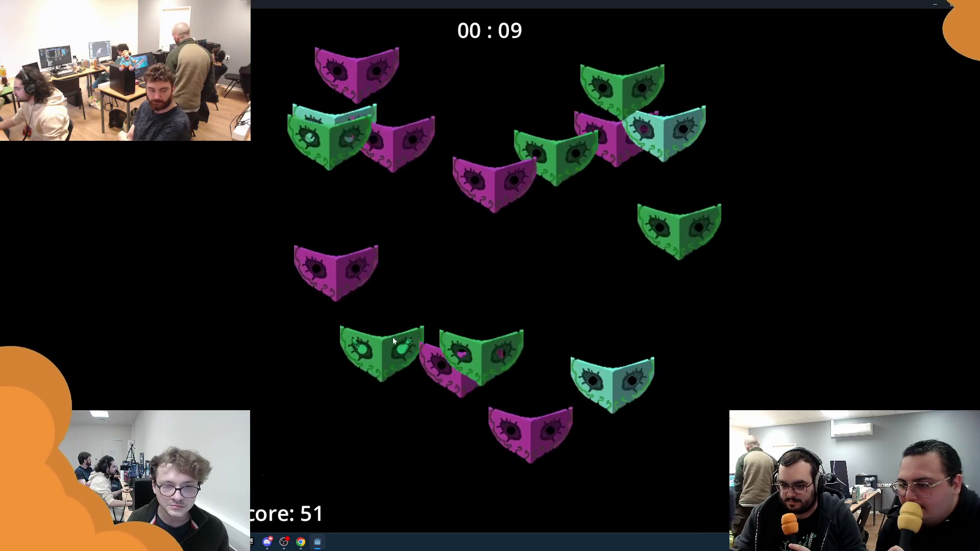
{"action": "left_click", "coordinate": [310, 483]}
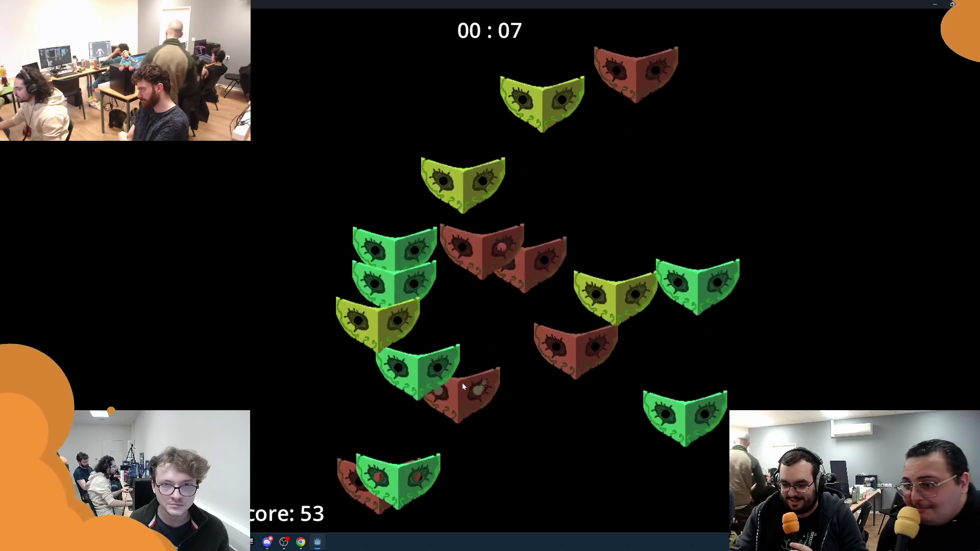
{"action": "left_click", "coordinate": [461, 381]}
{"action": "left_click", "coordinate": [449, 461]}
{"action": "left_click", "coordinate": [489, 383]}
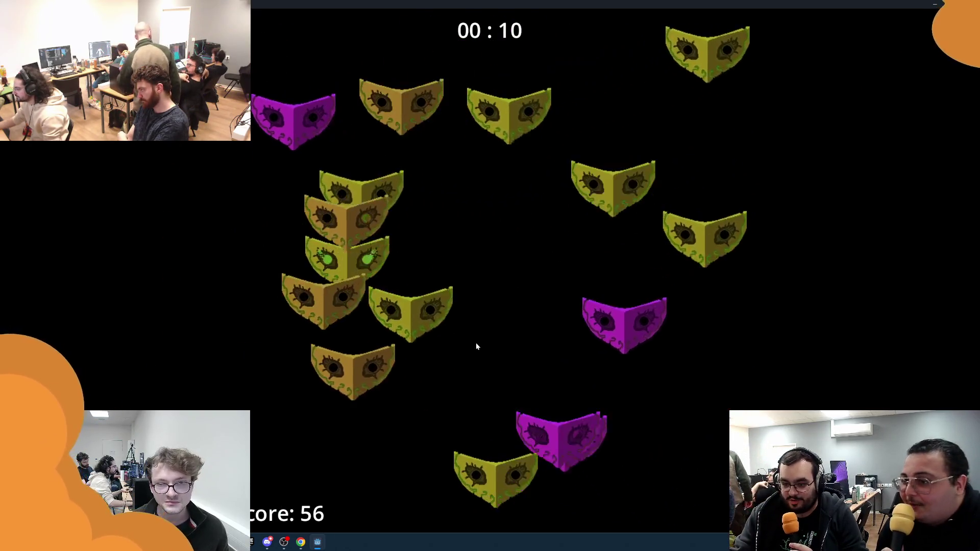
{"action": "left_click", "coordinate": [464, 390]}
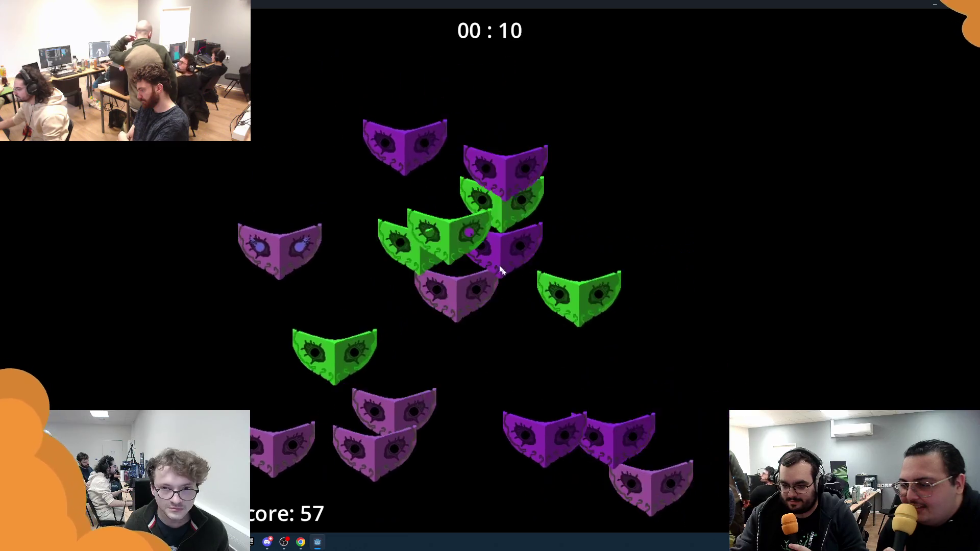
{"action": "left_click", "coordinate": [651, 201]}
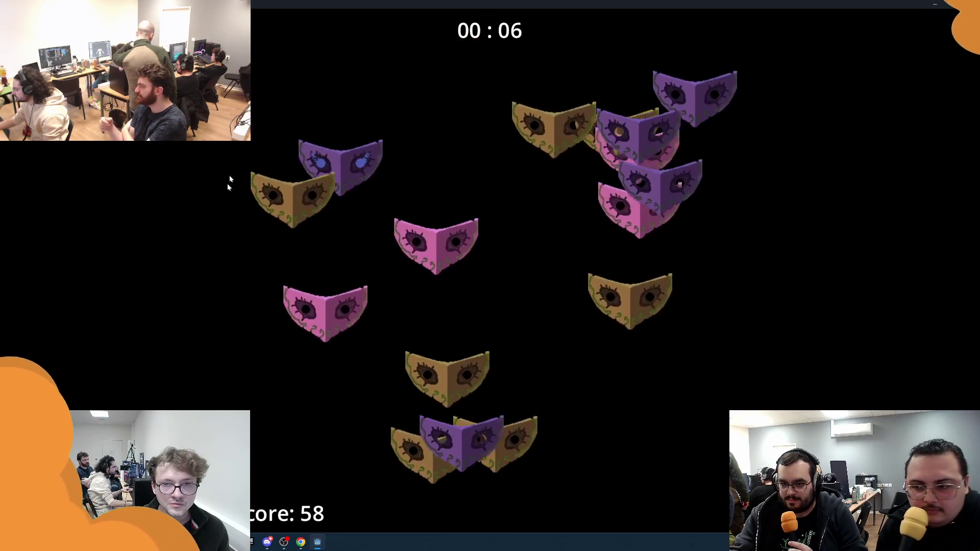
{"action": "left_click", "coordinate": [504, 245]}
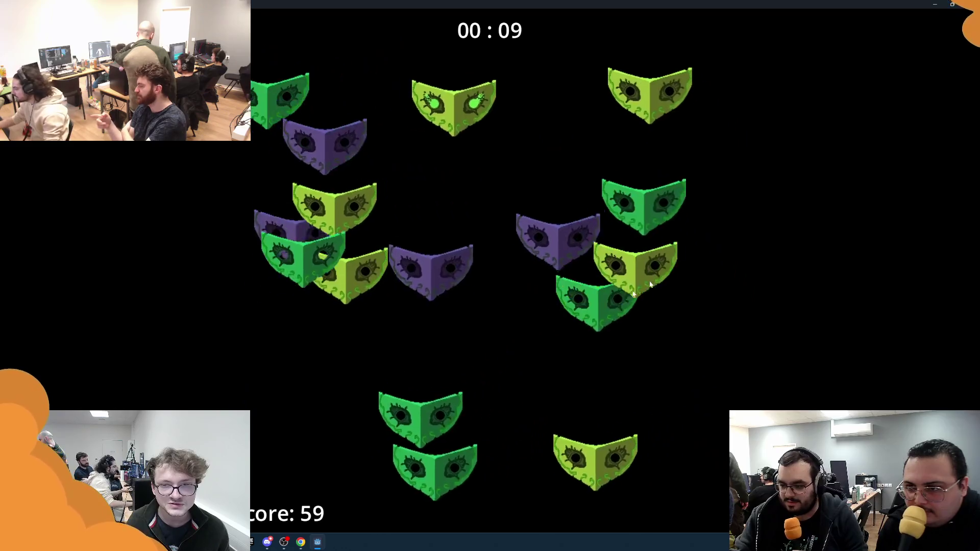
{"action": "left_click", "coordinate": [350, 218]}
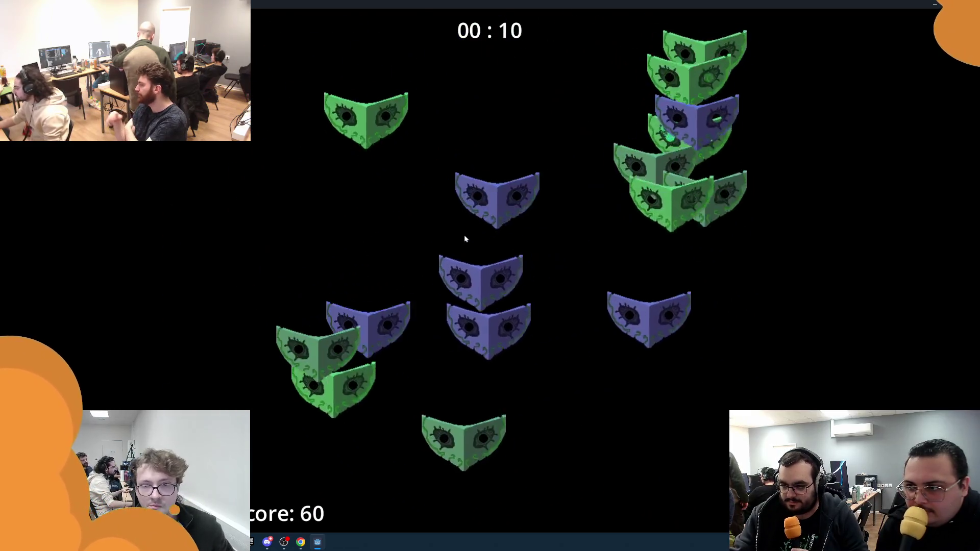
{"action": "left_click", "coordinate": [360, 284]}
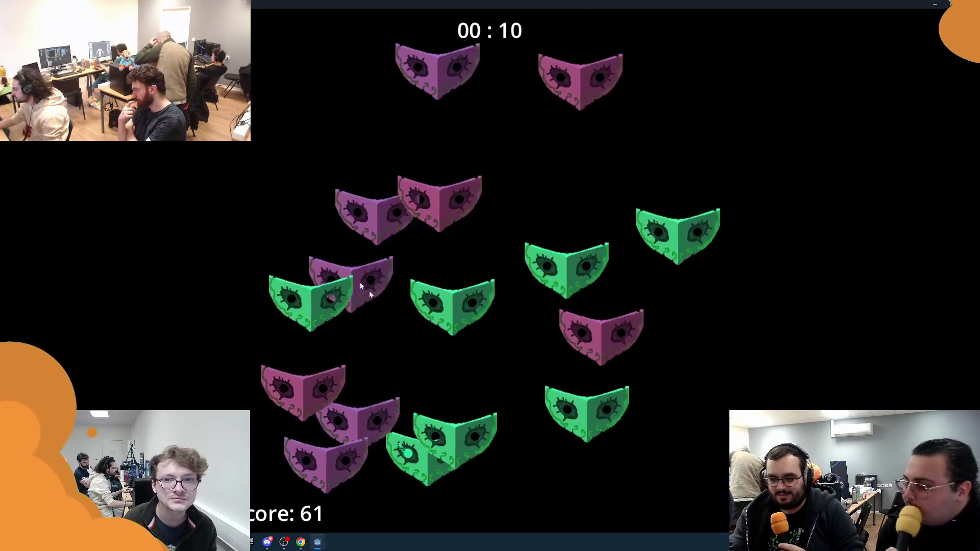
{"action": "left_click", "coordinate": [642, 276]}
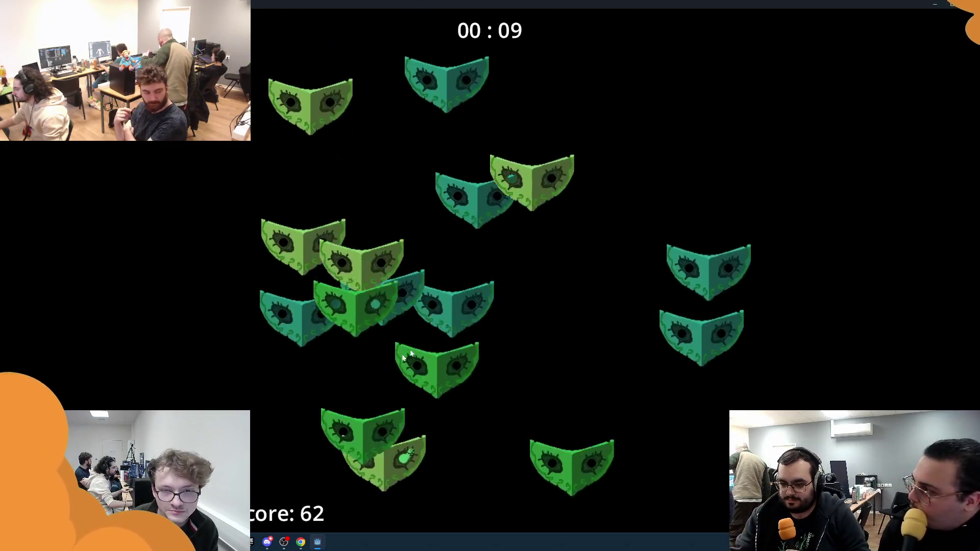
{"action": "left_click", "coordinate": [627, 257]}
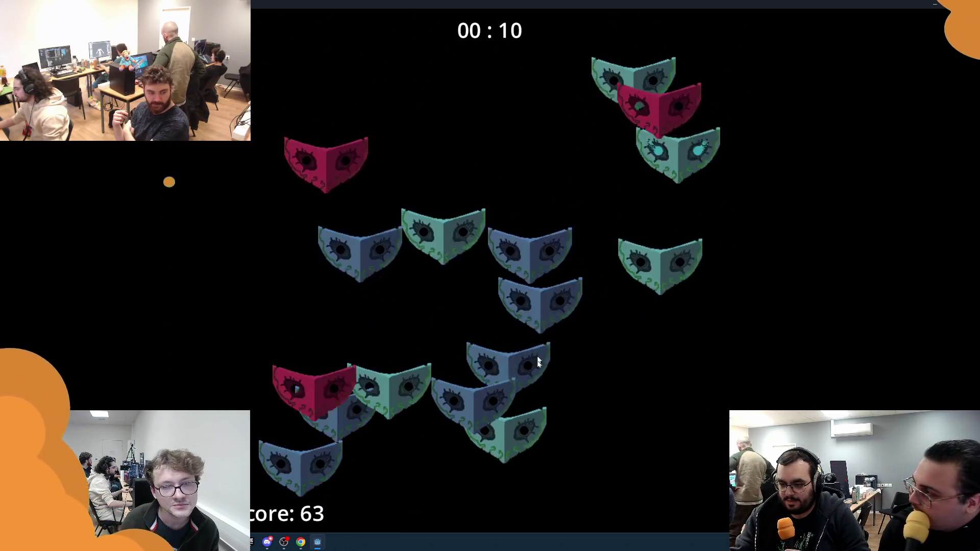
{"action": "left_click", "coordinate": [569, 153]}
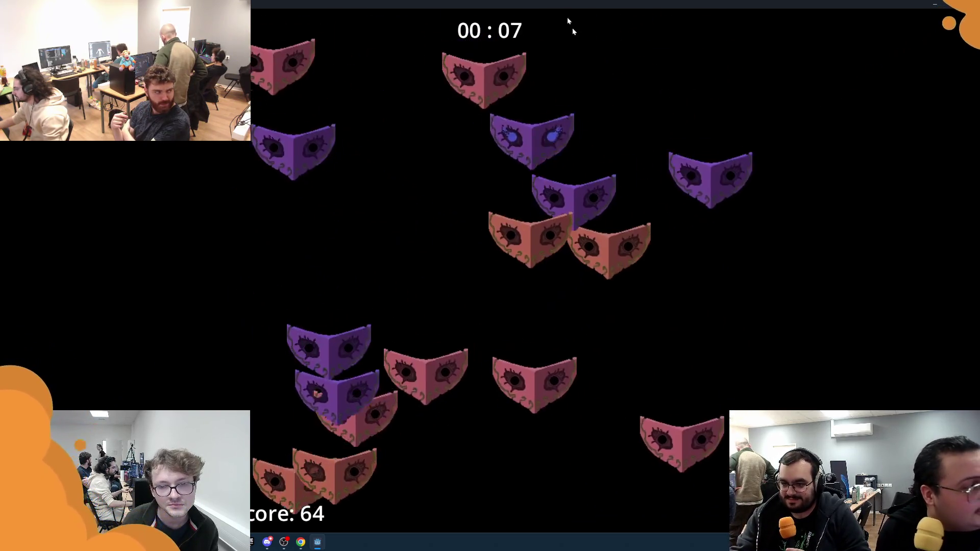
{"action": "left_click", "coordinate": [551, 138]}
{"action": "left_click", "coordinate": [602, 232]}
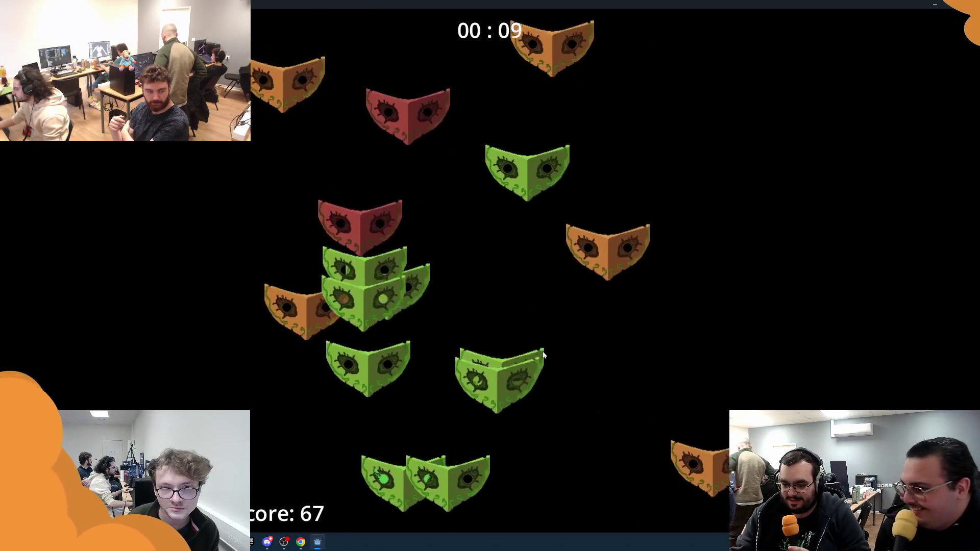
{"action": "left_click", "coordinate": [502, 120]}
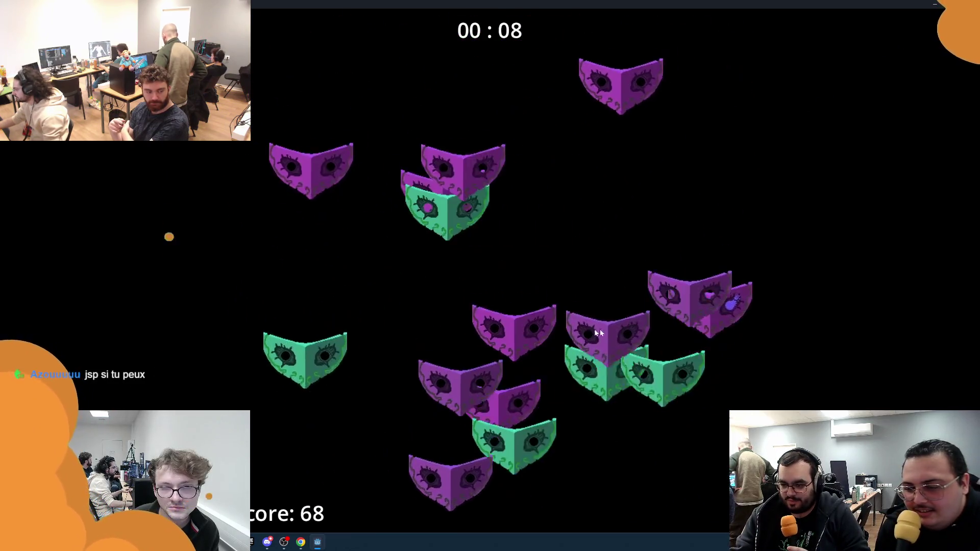
{"action": "left_click", "coordinate": [374, 323]}
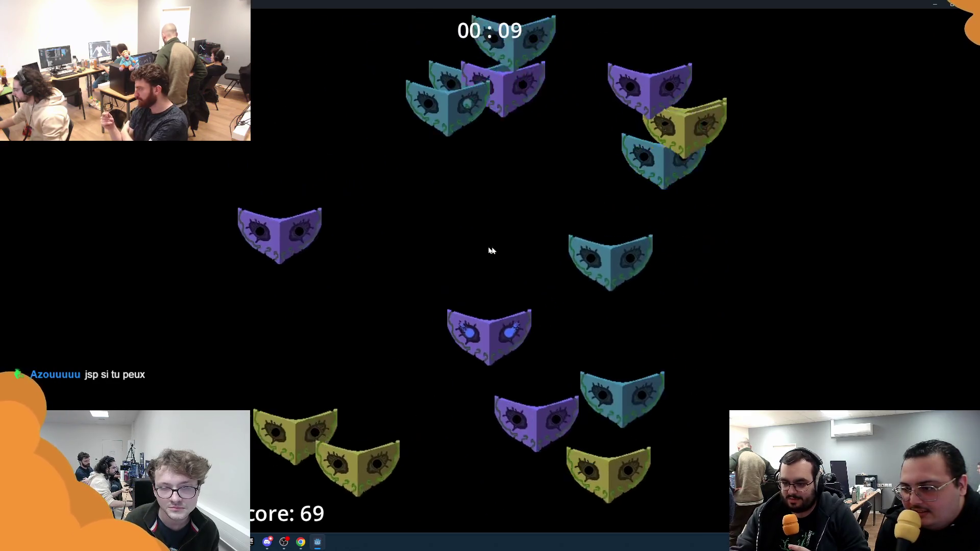
{"action": "left_click", "coordinate": [587, 203]}
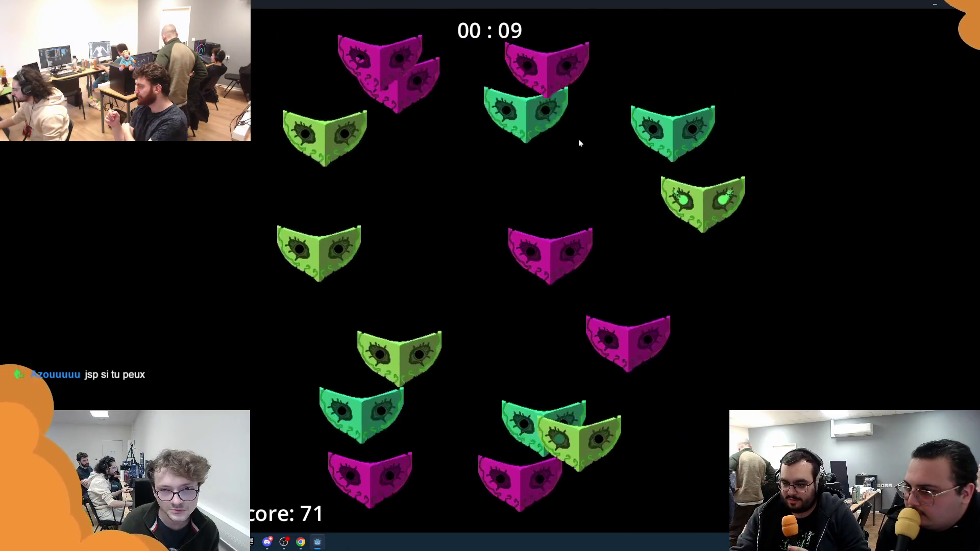
Step: Keep picking the correct mask each round until the score reaches 88, then leave the end-of-game menu
{"action": "left_click", "coordinate": [586, 197]}
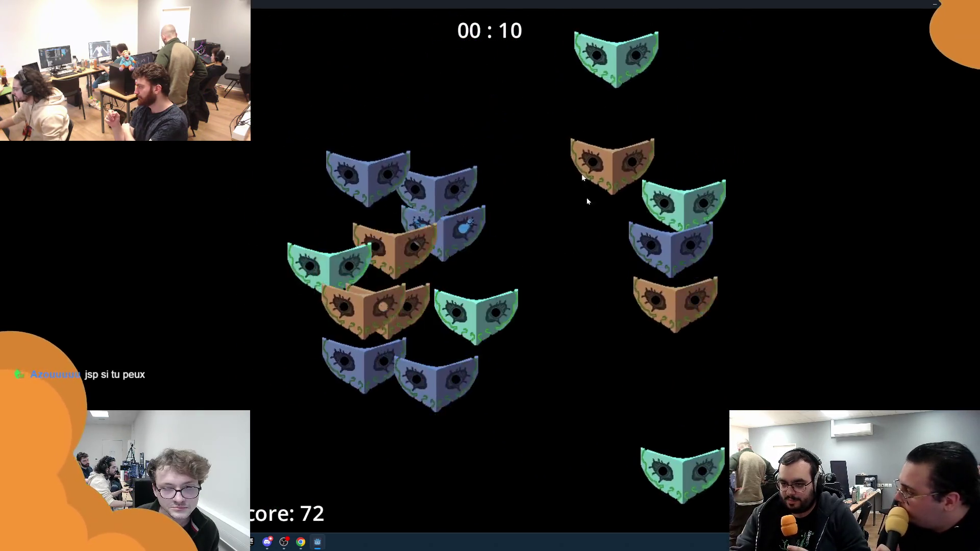
{"action": "left_click", "coordinate": [405, 344]}
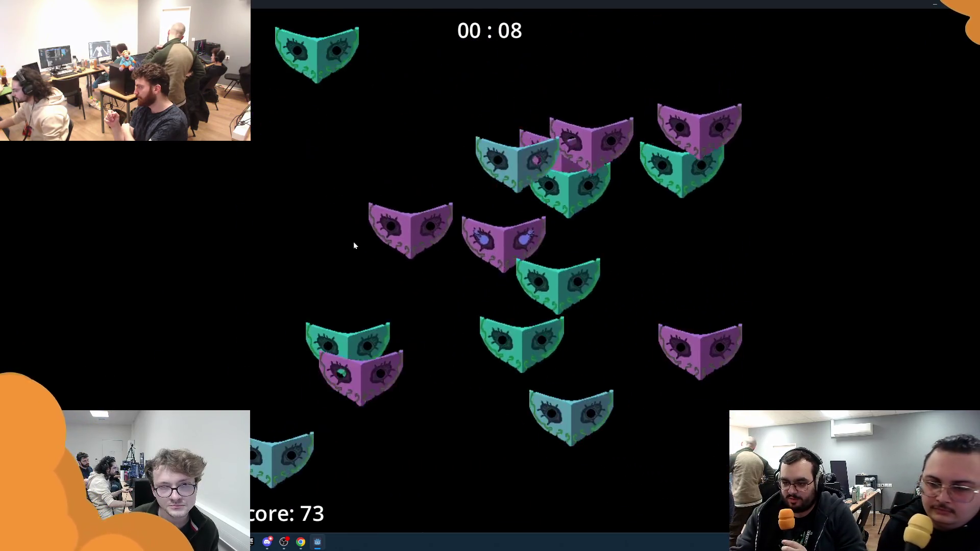
{"action": "left_click", "coordinate": [314, 299]}
{"action": "left_click", "coordinate": [496, 256]}
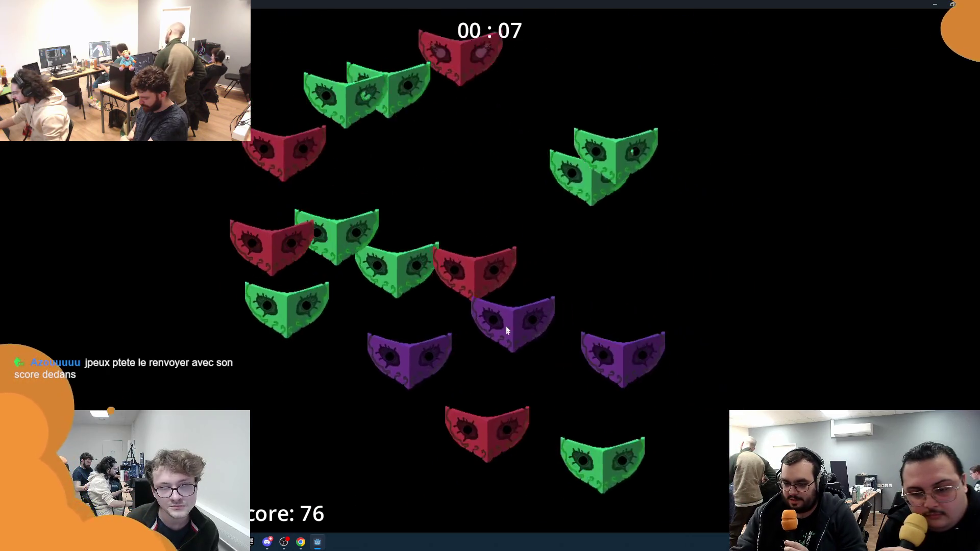
{"action": "left_click", "coordinate": [534, 241]}
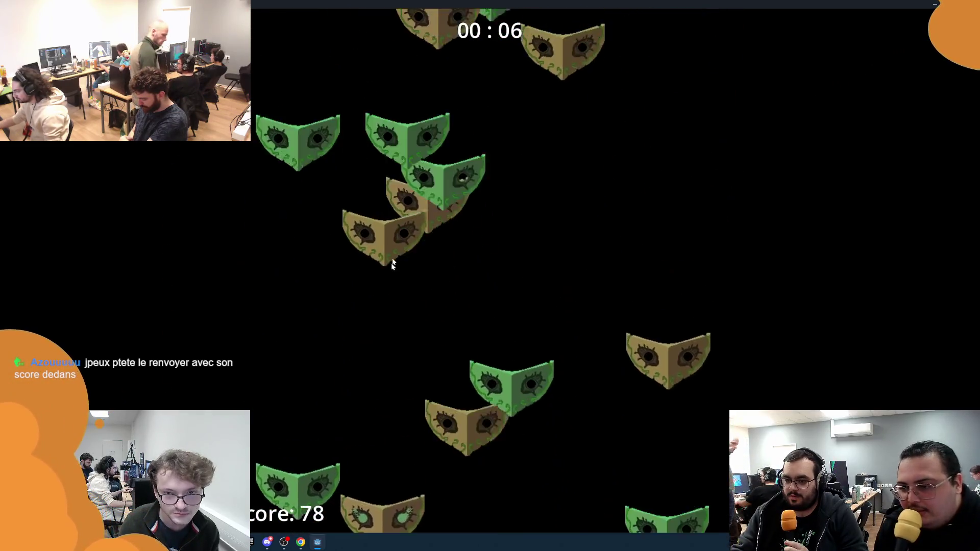
{"action": "left_click", "coordinate": [405, 274]}
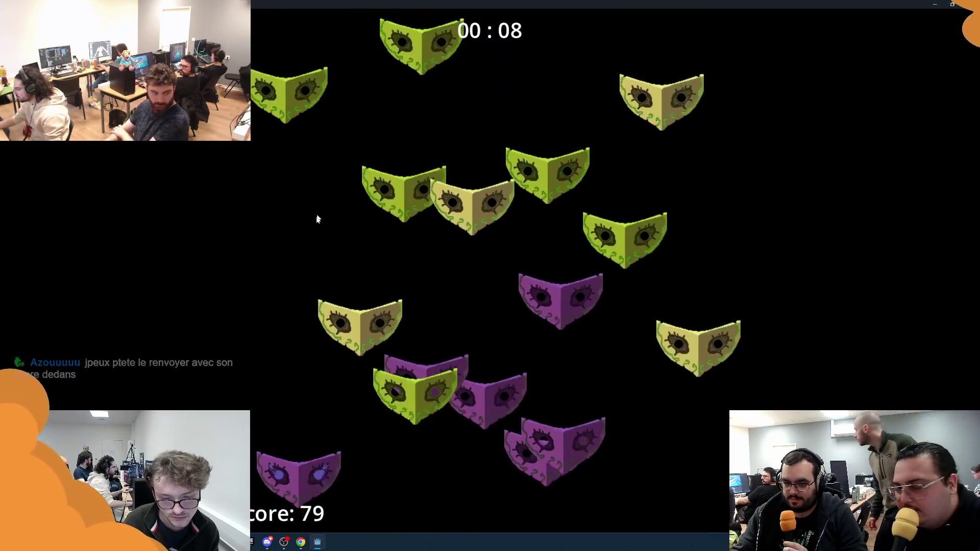
{"action": "left_click", "coordinate": [286, 235]}
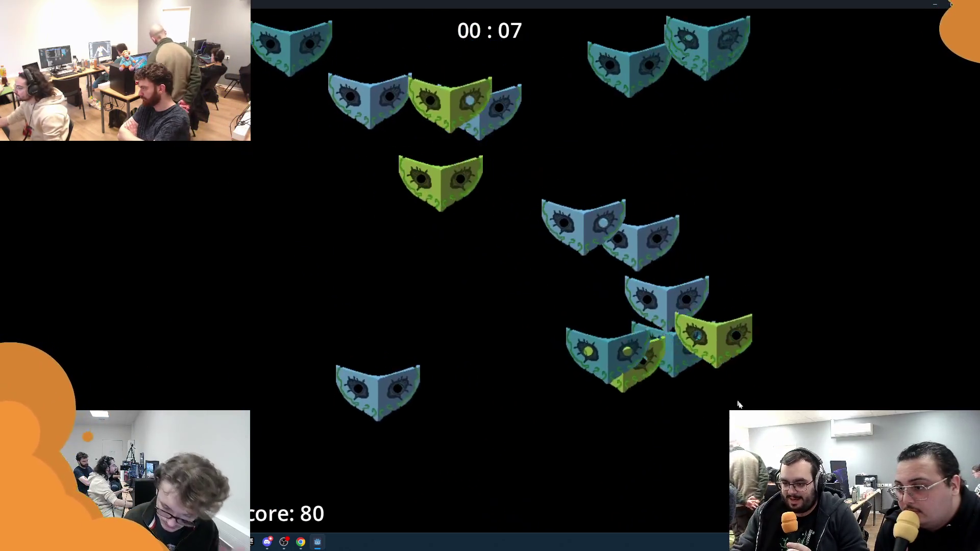
{"action": "left_click", "coordinate": [498, 261]}
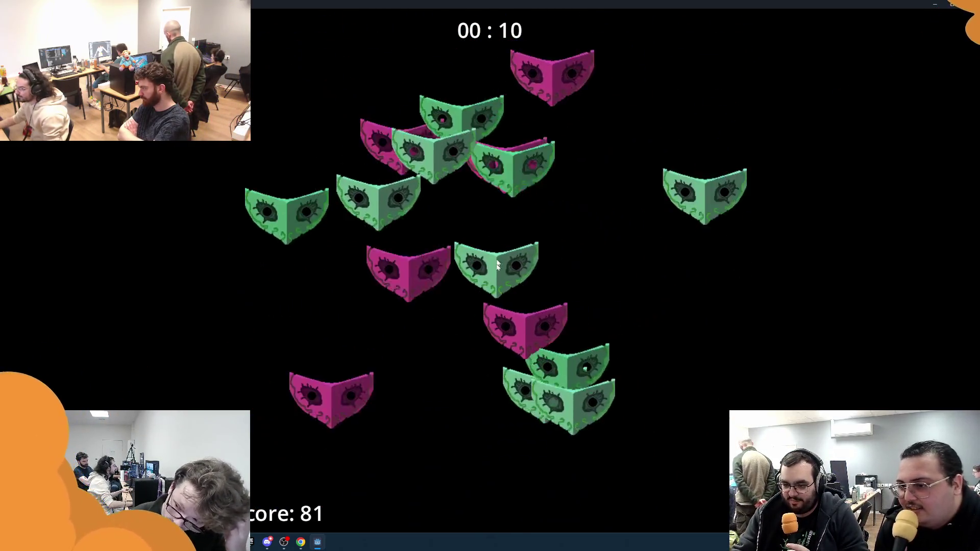
{"action": "left_click", "coordinate": [719, 141]}
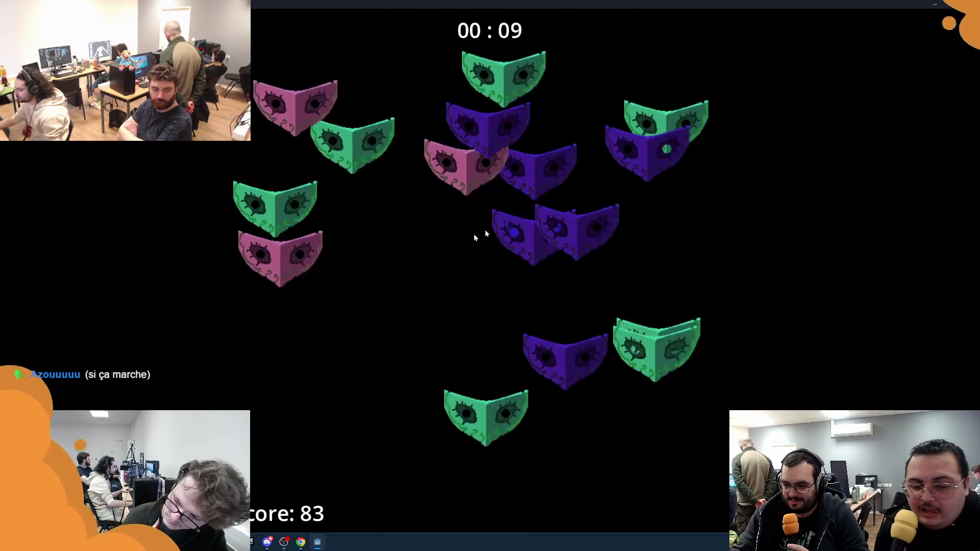
{"action": "left_click", "coordinate": [314, 265]}
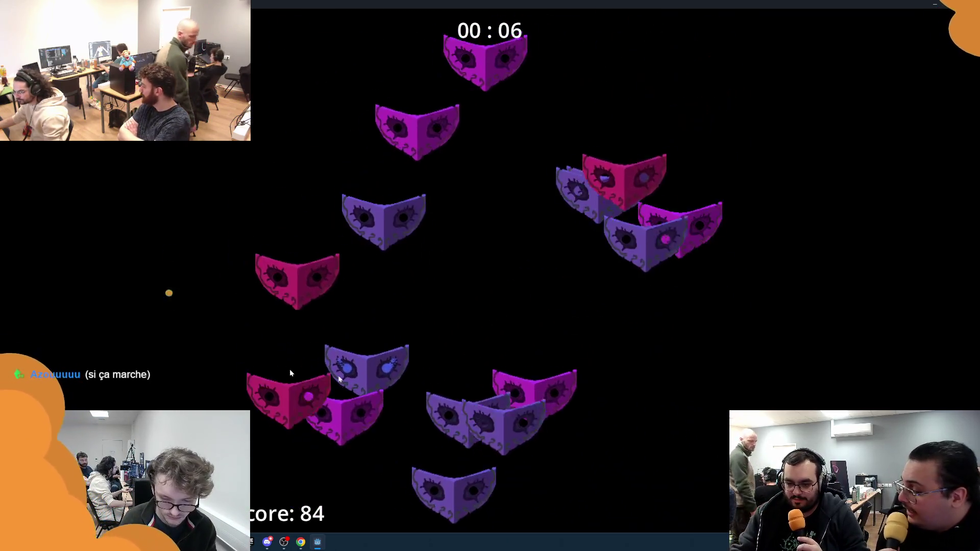
{"action": "left_click", "coordinate": [595, 385]}
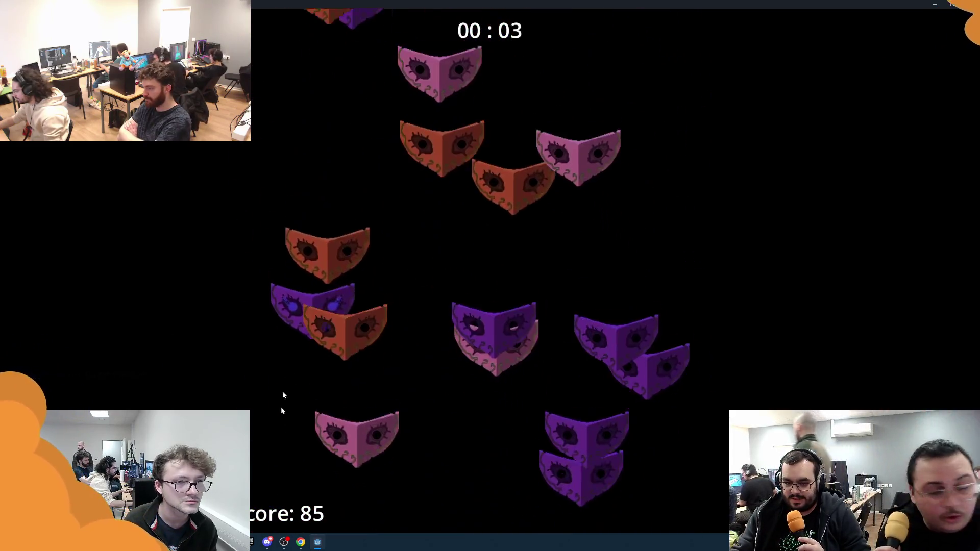
{"action": "left_click", "coordinate": [335, 440]}
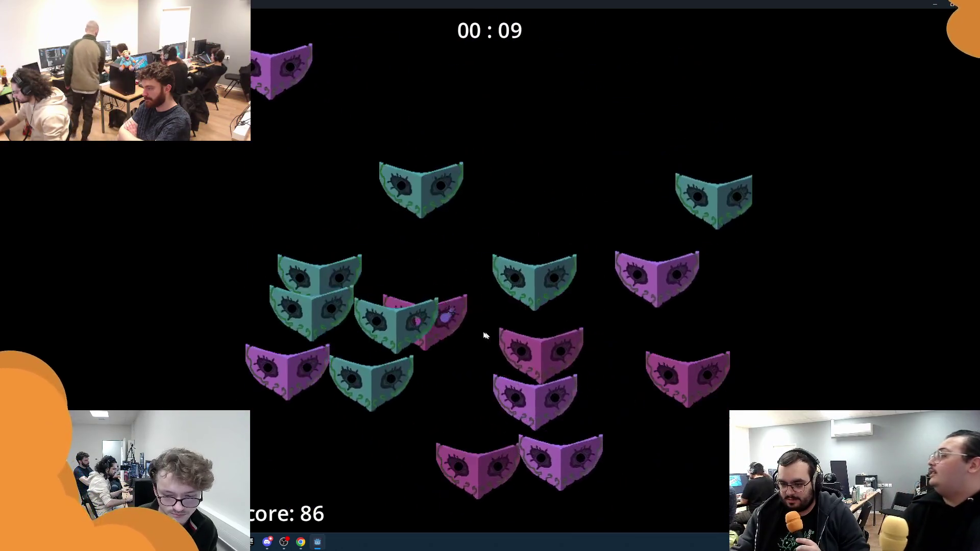
{"action": "left_click", "coordinate": [433, 318]}
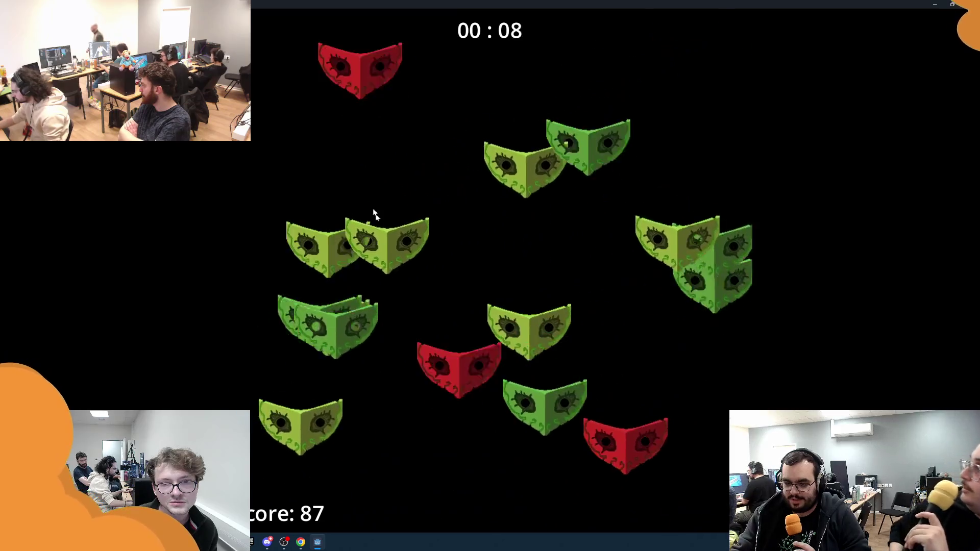
{"action": "left_click", "coordinate": [371, 414]}
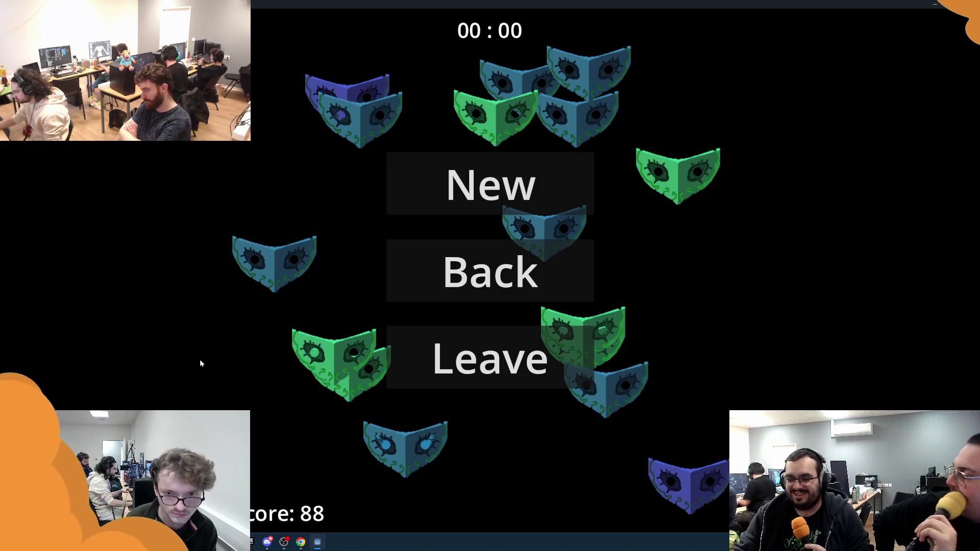
{"action": "left_click", "coordinate": [415, 289]}
Step: Open the Find Mask leaderboard from the main menu
{"action": "left_click", "coordinate": [412, 383]}
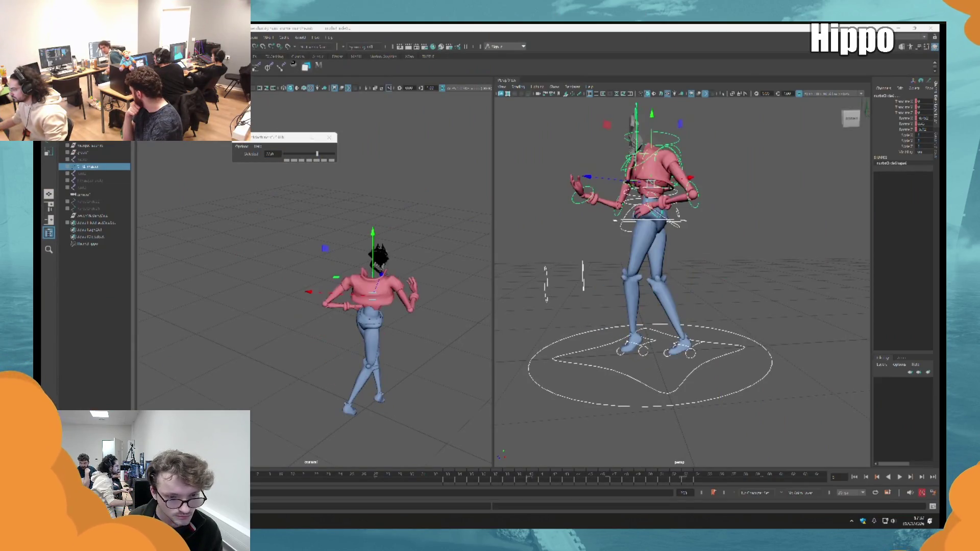
Step: Play the Hippo animation and lower one rig control to adjust the pose
{"action": "left_click", "coordinate": [899, 477]}
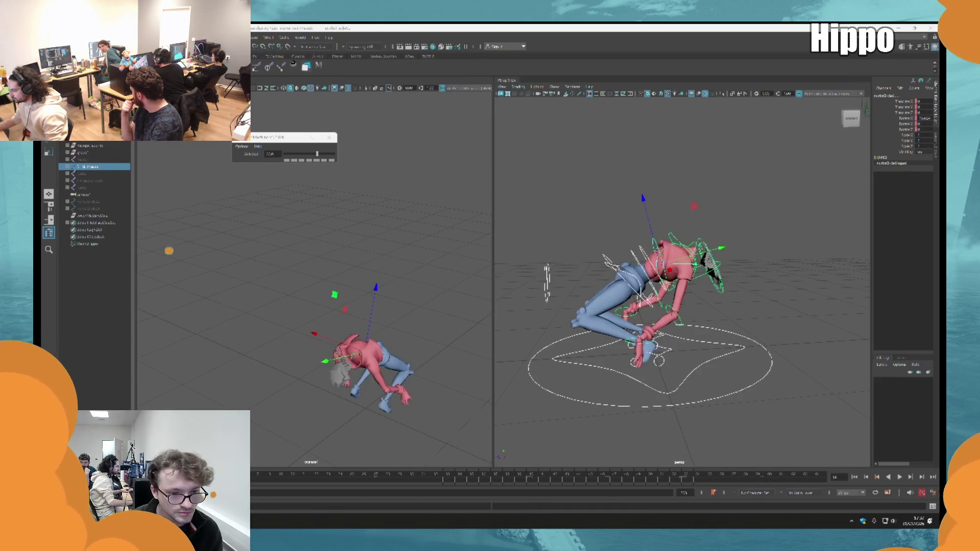
{"action": "left_click_drag", "start_coordinate": [694, 205], "coordinate": [700, 205], "text": "alt"}
{"action": "left_click", "coordinate": [625, 253]}
{"action": "left_click_drag", "start_coordinate": [638, 216], "coordinate": [644, 228]}
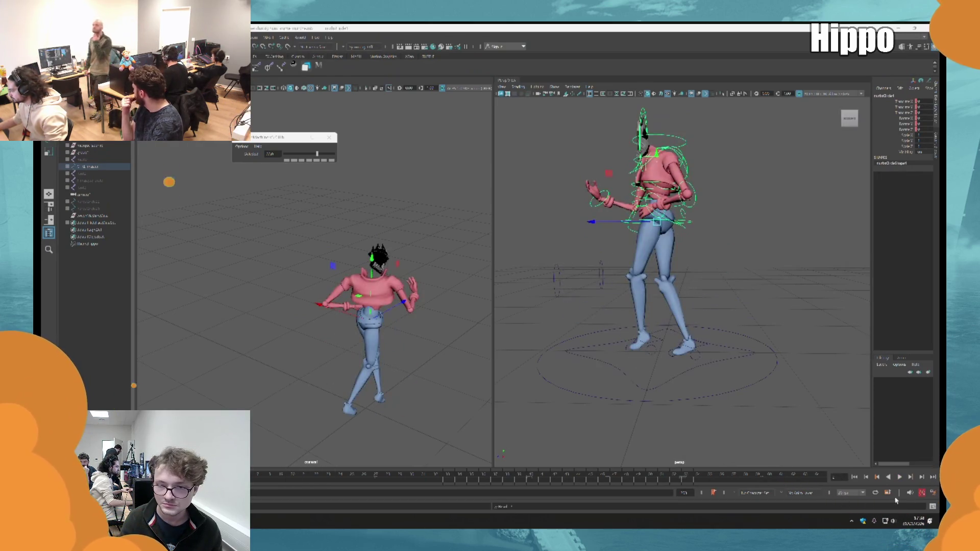
Step: Replay the animation and step frame by frame to review the bend-over motion
{"action": "left_click", "coordinate": [899, 477]}
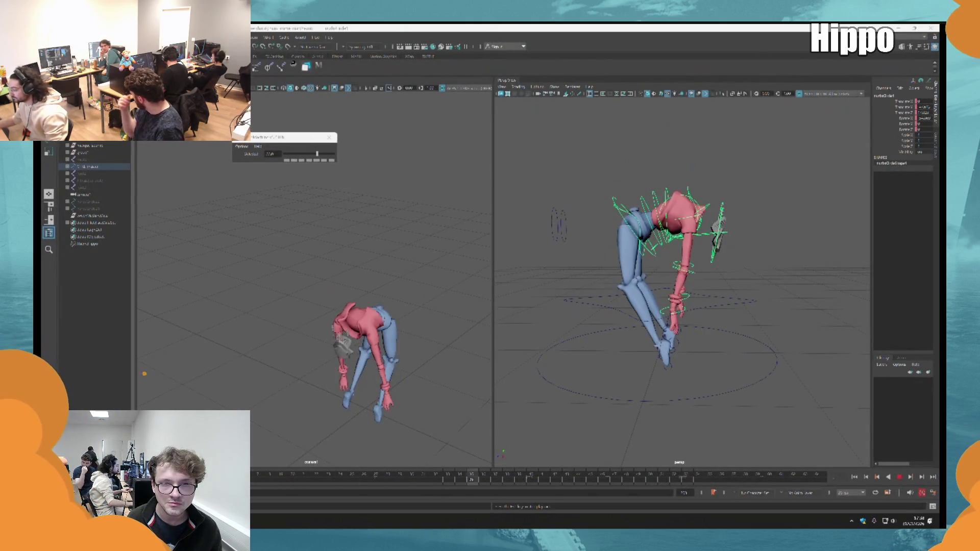
{"action": "key", "text": "Escape"}
{"action": "key", "text": "alt+comma"}
{"action": "key", "text": "alt+comma"}
{"action": "key", "text": "alt+comma"}
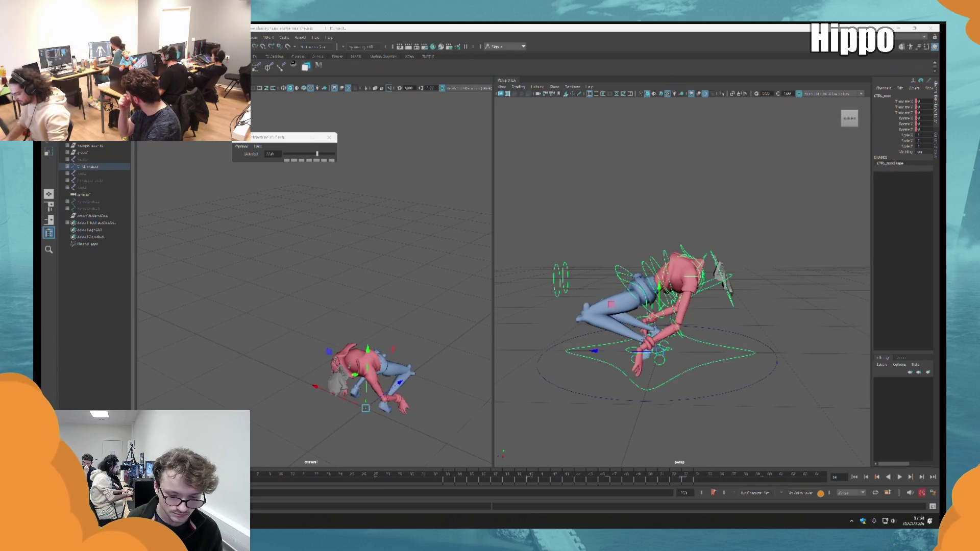
{"action": "key", "text": "alt+period"}
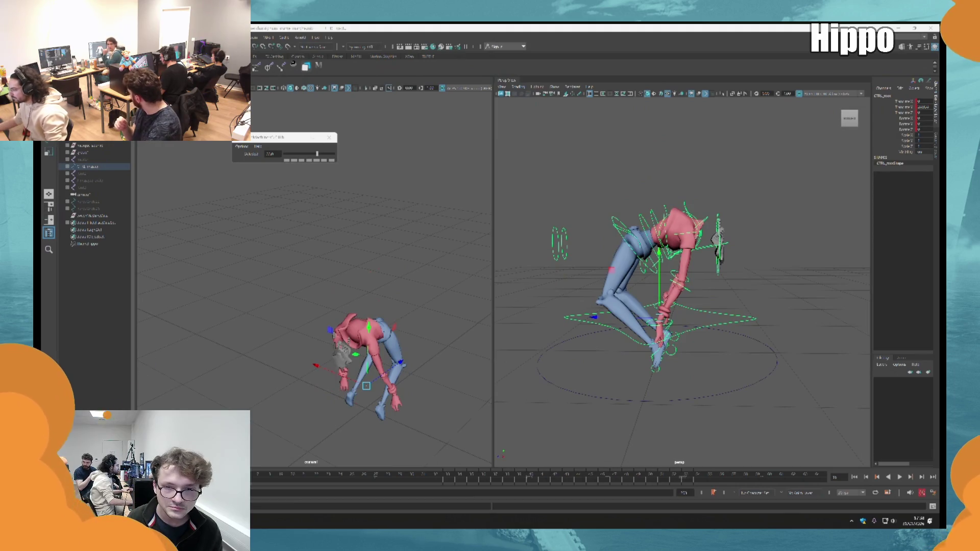
{"action": "key", "text": "alt+period"}
{"action": "left_click_drag", "start_coordinate": [636, 357], "coordinate": [636, 387], "text": "alt"}
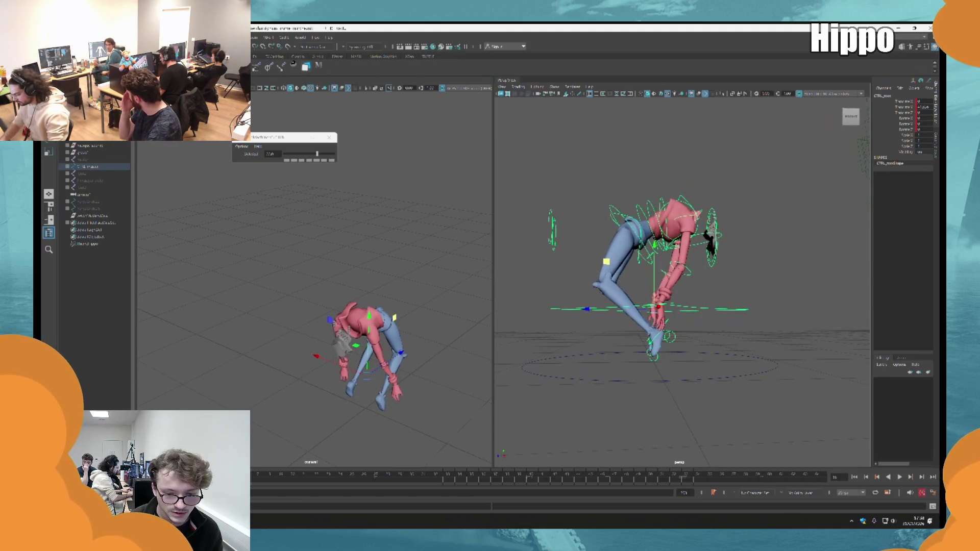
{"action": "key", "text": "alt+period"}
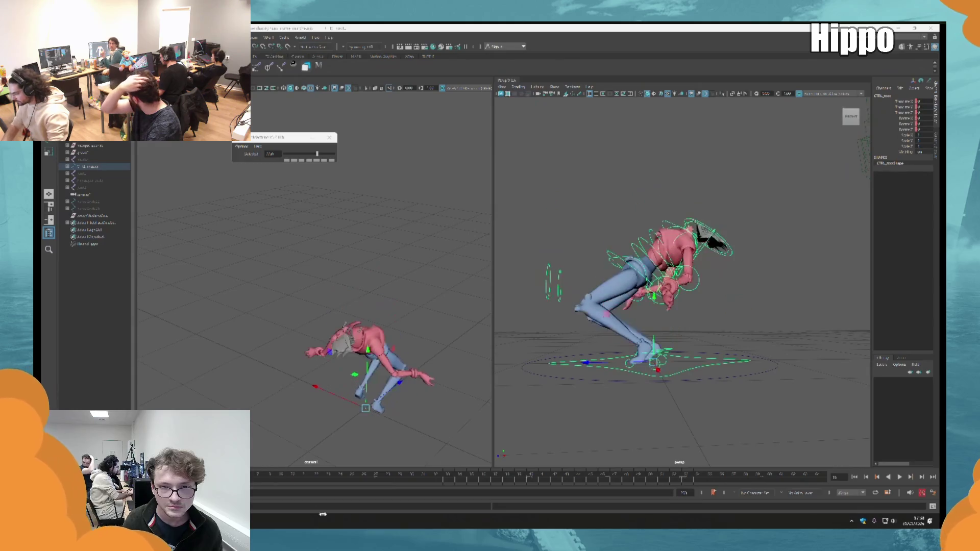
{"action": "left_click", "coordinate": [900, 477]}
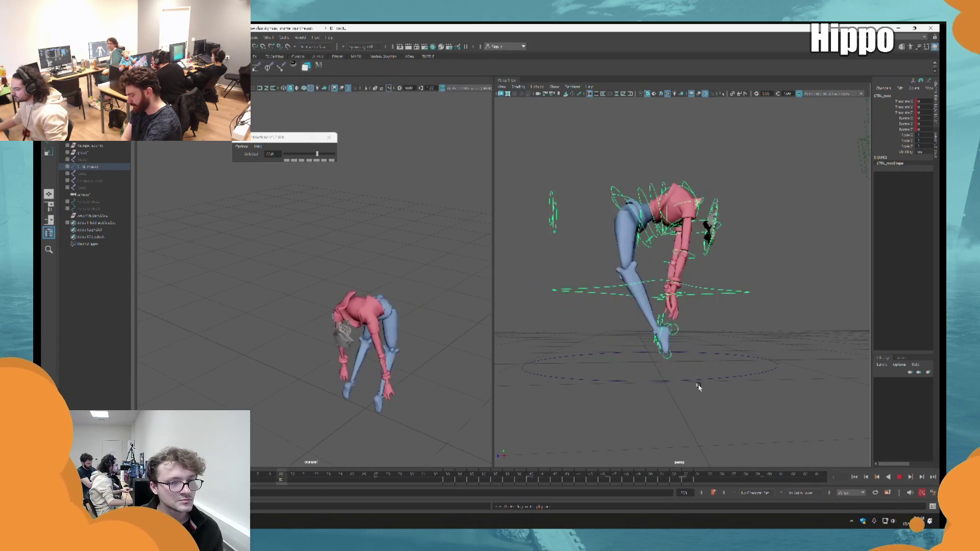
{"action": "key", "text": "Escape"}
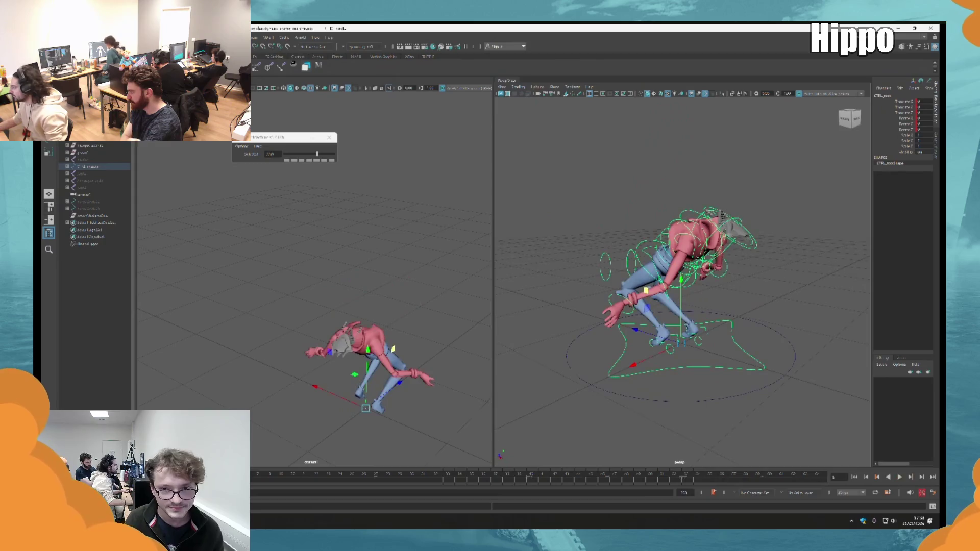
{"action": "left_click", "coordinate": [900, 477]}
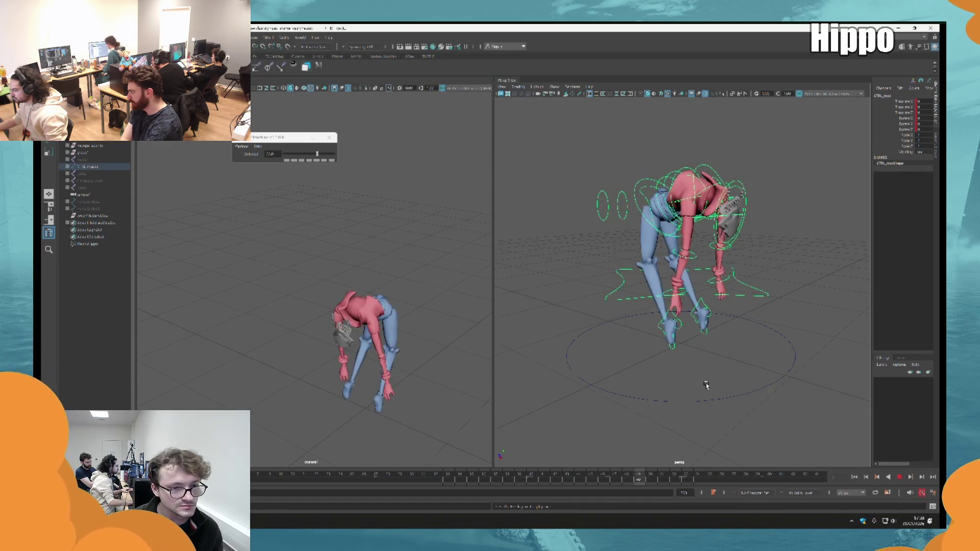
{"action": "key", "text": "Escape"}
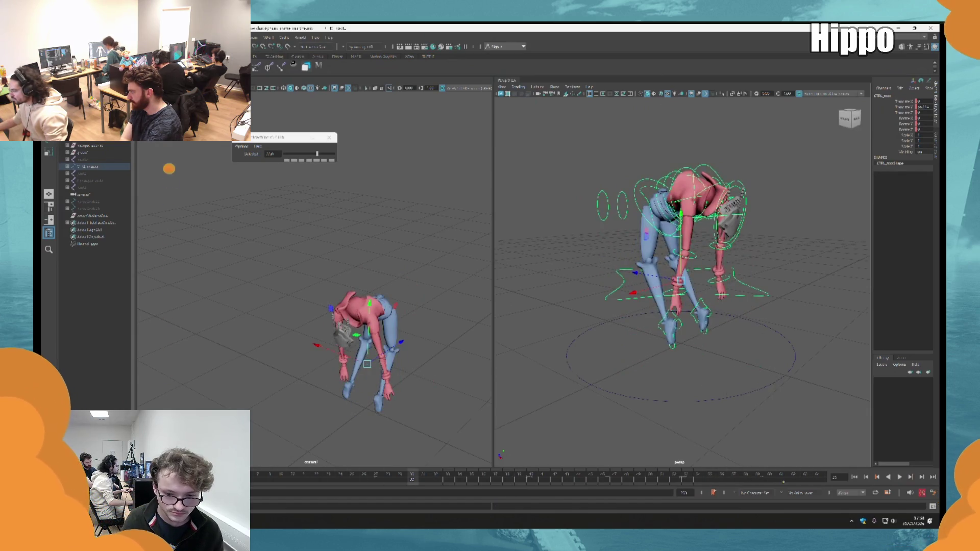
Step: Select the root control and step back to the frame where the character crawls low
{"action": "key", "text": "comma"}
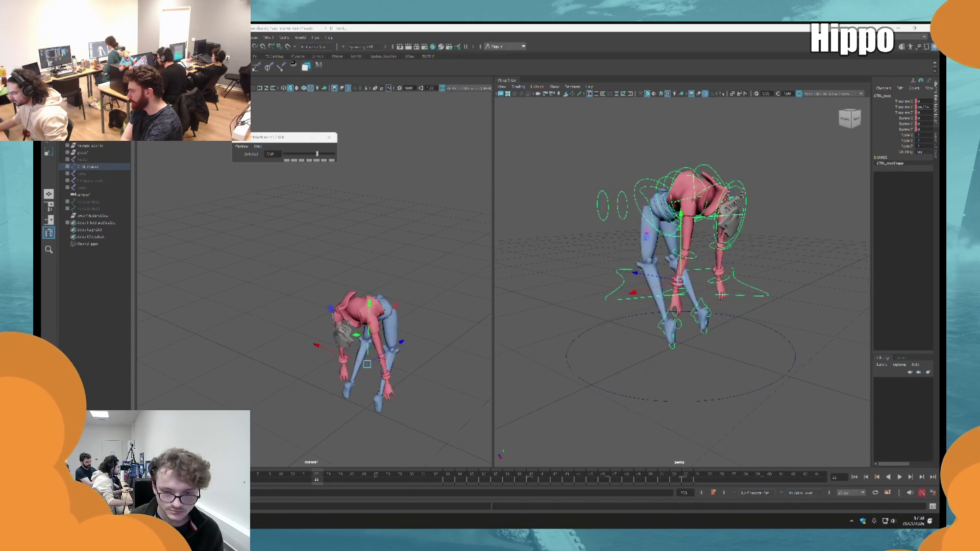
{"action": "key", "text": "period"}
{"action": "scroll", "coordinate": [557, 192], "scroll_direction": "down", "scroll_amount": 3}
{"action": "left_click", "coordinate": [628, 311]}
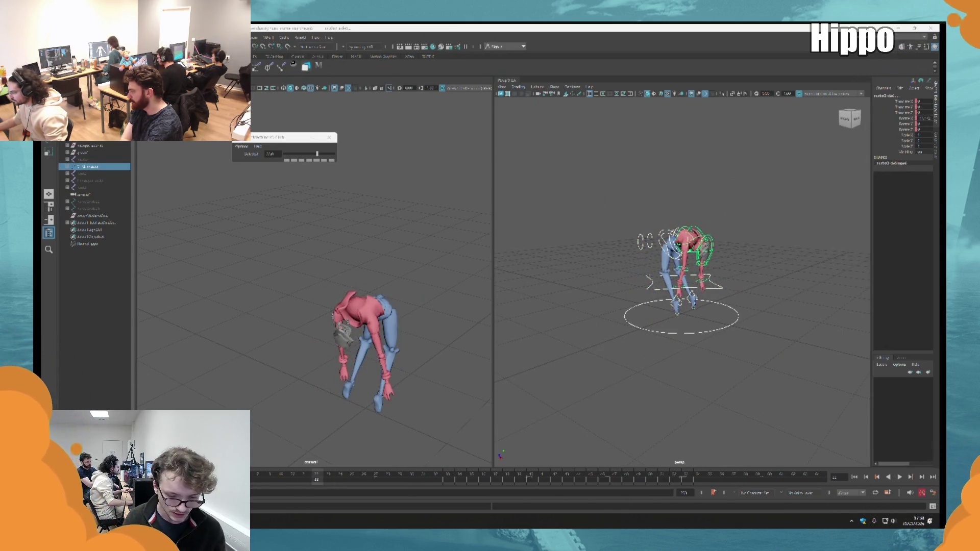
{"action": "key", "text": "comma"}
{"action": "key", "text": "comma"}
{"action": "key", "text": "comma"}
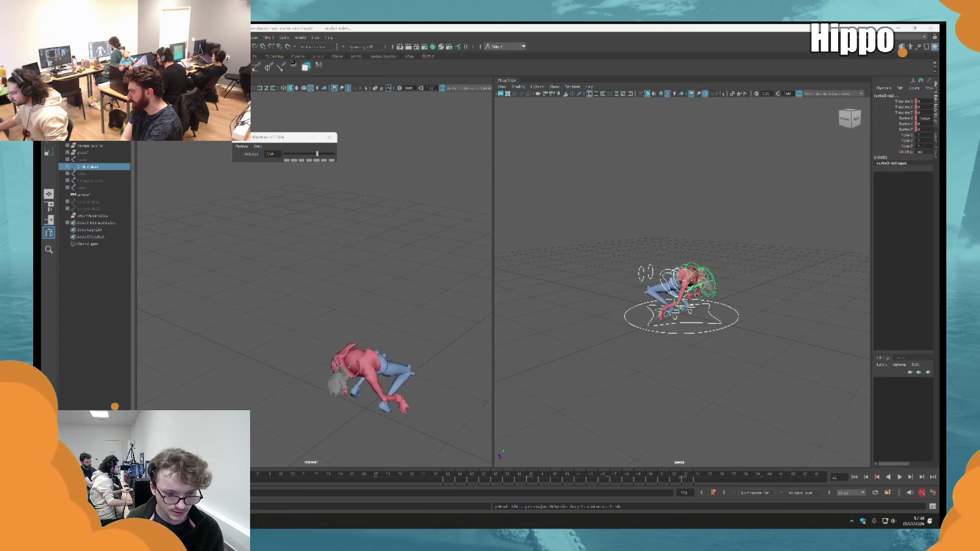
{"action": "key", "text": "comma"}
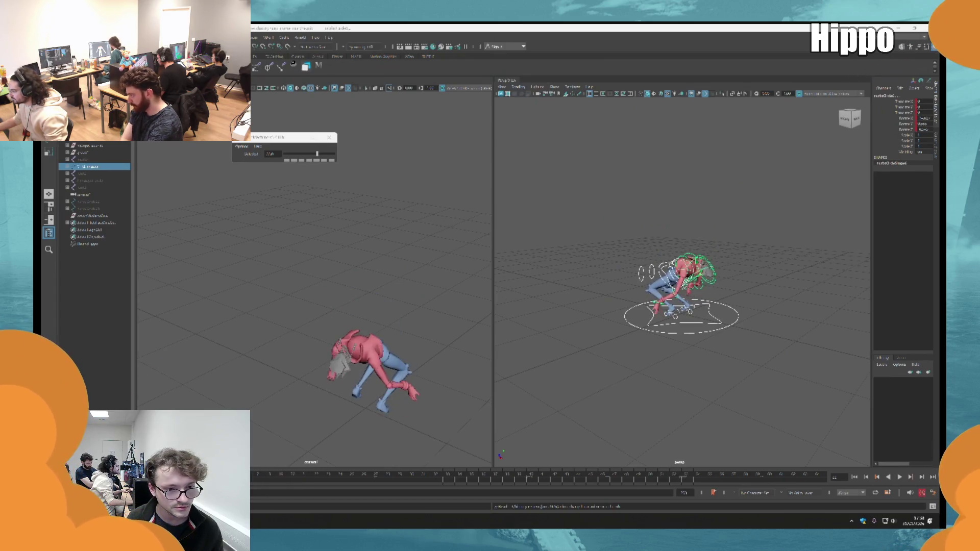
Step: Rotate the chest and arm controls so the fallen creature's arm hangs lower
{"action": "key", "text": "f"}
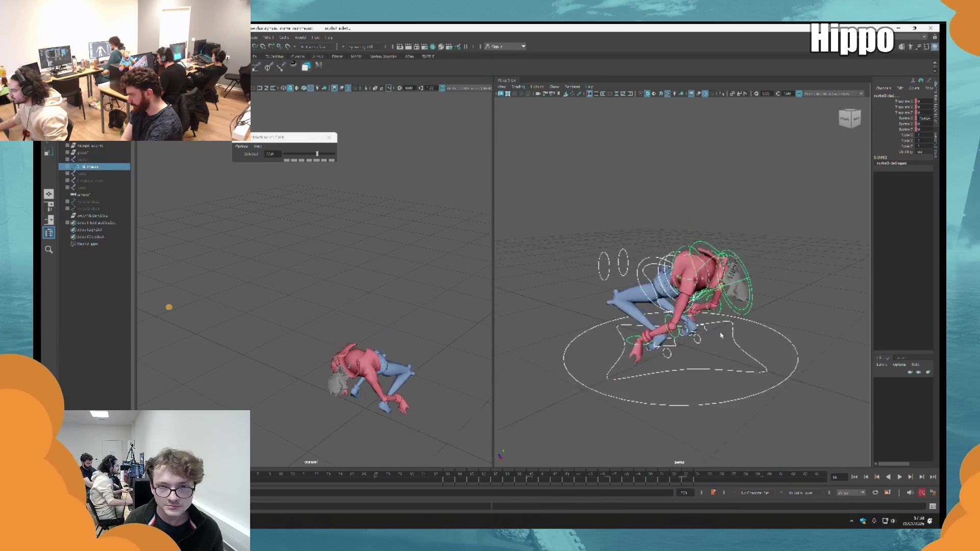
{"action": "left_click_drag", "start_coordinate": [655, 274], "coordinate": [679, 245], "text": "alt"}
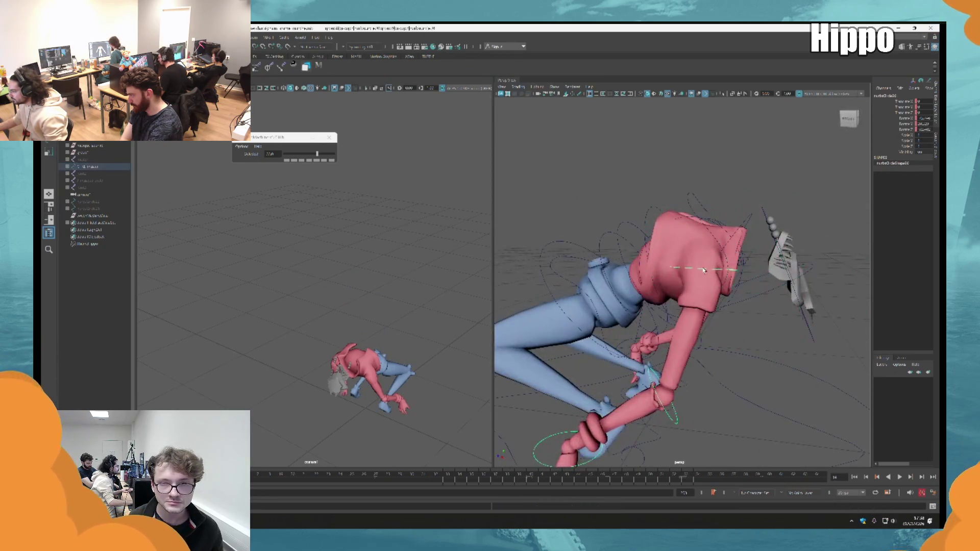
{"action": "left_click", "coordinate": [698, 215]}
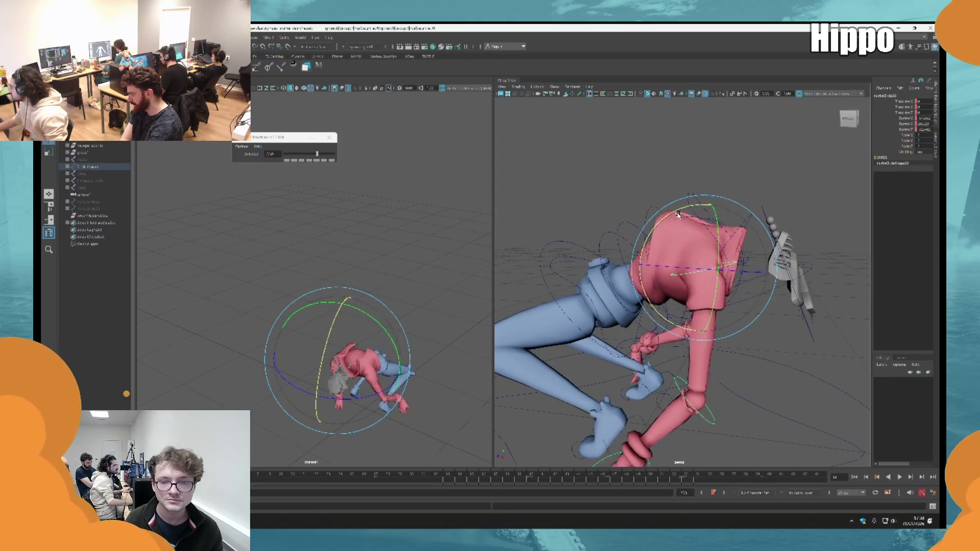
{"action": "left_click", "coordinate": [765, 351]}
{"action": "mouse_move", "coordinate": [765, 350]}
{"action": "left_mouse_down"}
{"action": "mouse_move", "coordinate": [750, 352]}
{"action": "mouse_move", "coordinate": [732, 308]}
{"action": "mouse_move", "coordinate": [686, 285]}
{"action": "left_mouse_up"}
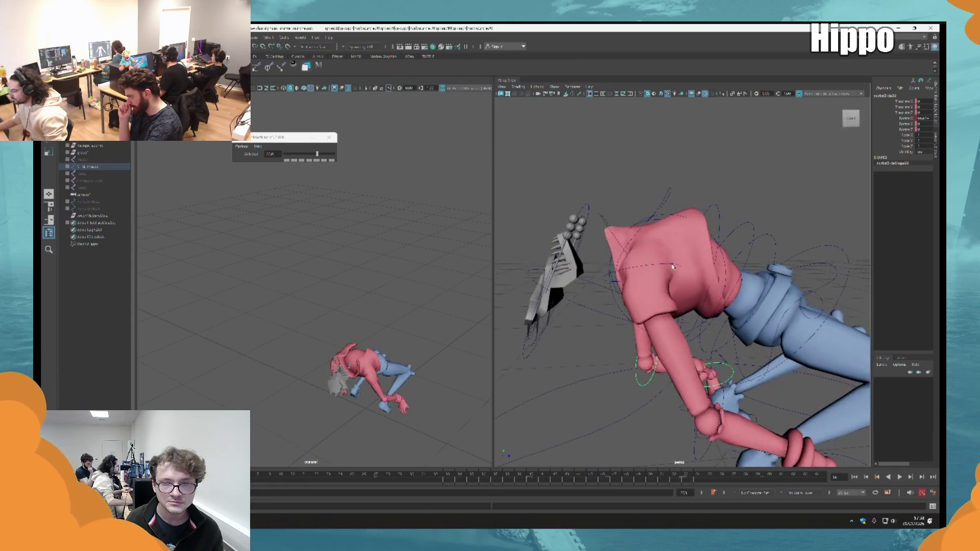
{"action": "left_click", "coordinate": [672, 266]}
{"action": "left_click_drag", "start_coordinate": [625, 326], "coordinate": [622, 336]}
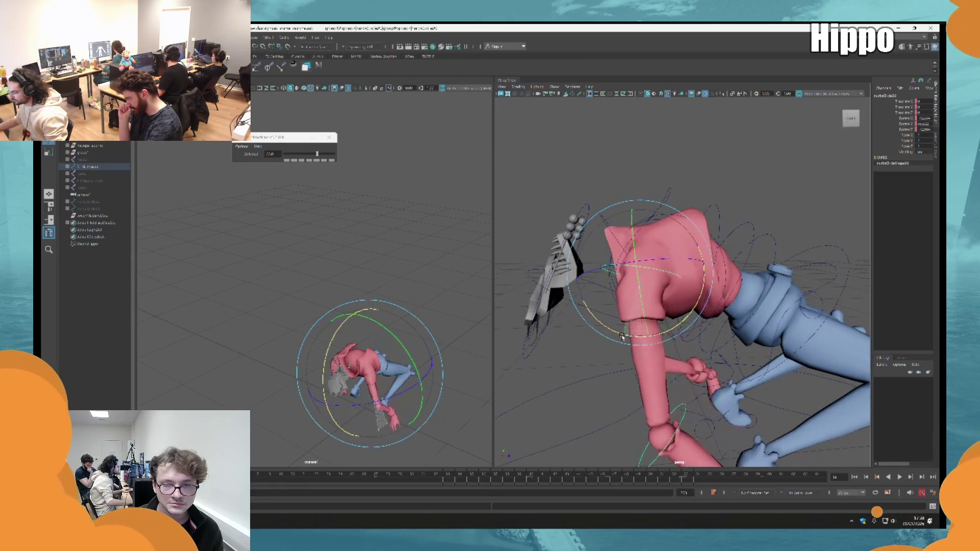
Step: Swing the forearm and hand down, then play the animation to review the pose
{"action": "left_click", "coordinate": [658, 434]}
{"action": "mouse_move", "coordinate": [659, 434]}
{"action": "left_mouse_down", "text": "alt"}
{"action": "mouse_move", "coordinate": [650, 408]}
{"action": "mouse_move", "coordinate": [647, 433]}
{"action": "left_mouse_up", "text": "alt"}
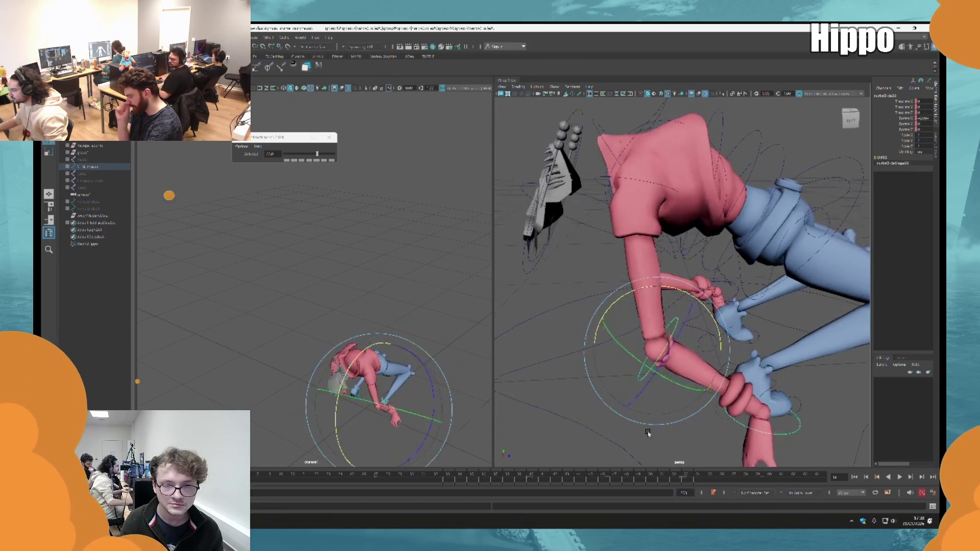
{"action": "middle_click_drag", "start_coordinate": [648, 432], "coordinate": [662, 438]}
{"action": "key", "text": "f"}
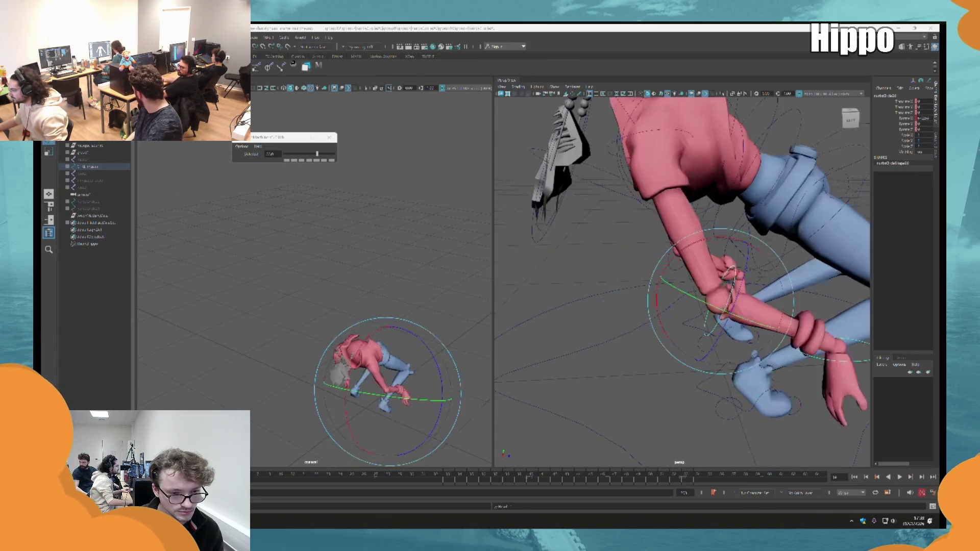
{"action": "key", "text": "alt+v"}
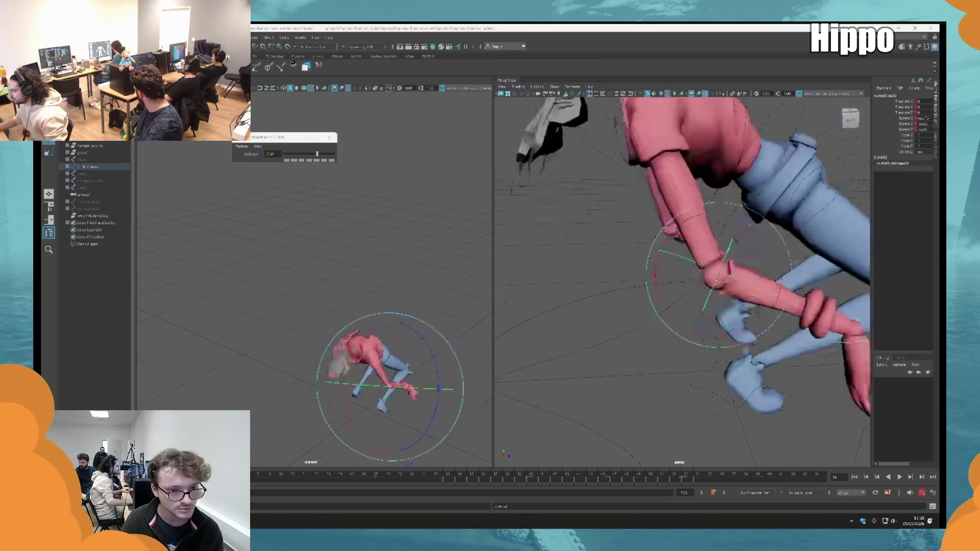
{"action": "left_click", "coordinate": [899, 478]}
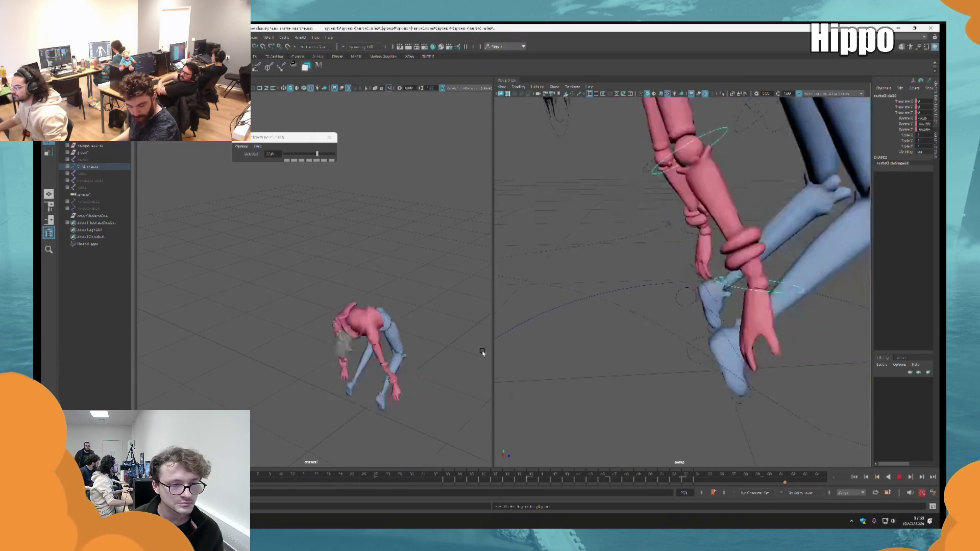
{"action": "key", "text": "f"}
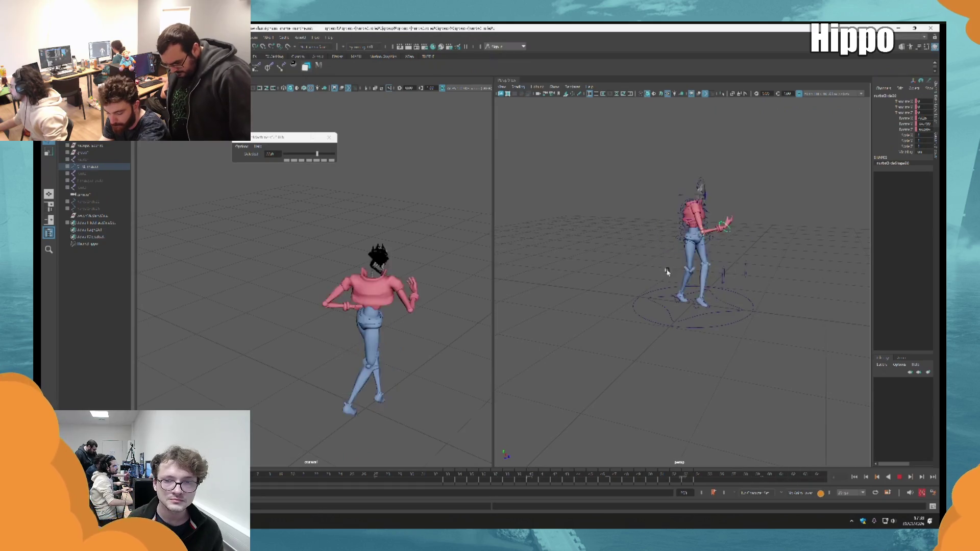
Step: Move CTRL_root up to lift the bent-over character higher
{"action": "key", "text": "Escape"}
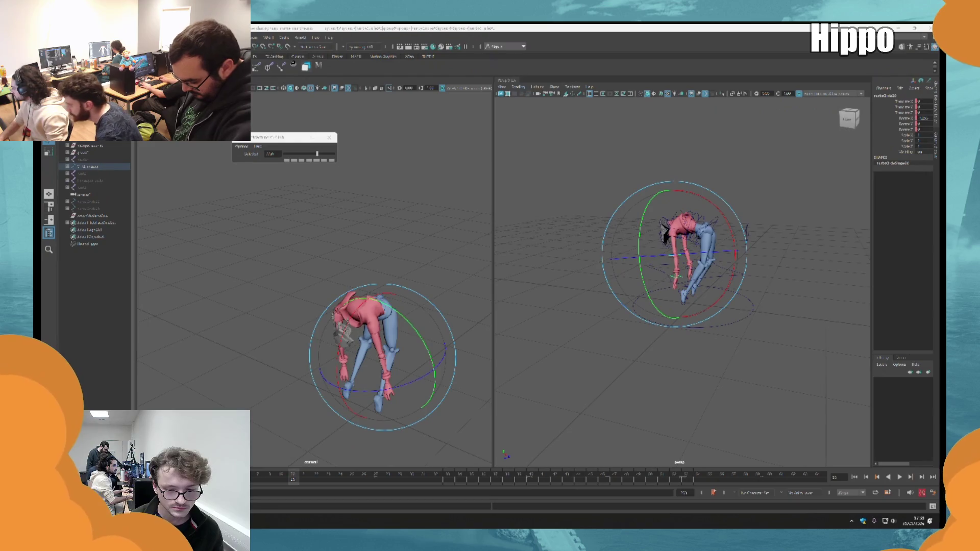
{"action": "key", "text": "w"}
{"action": "left_click", "coordinate": [721, 259]}
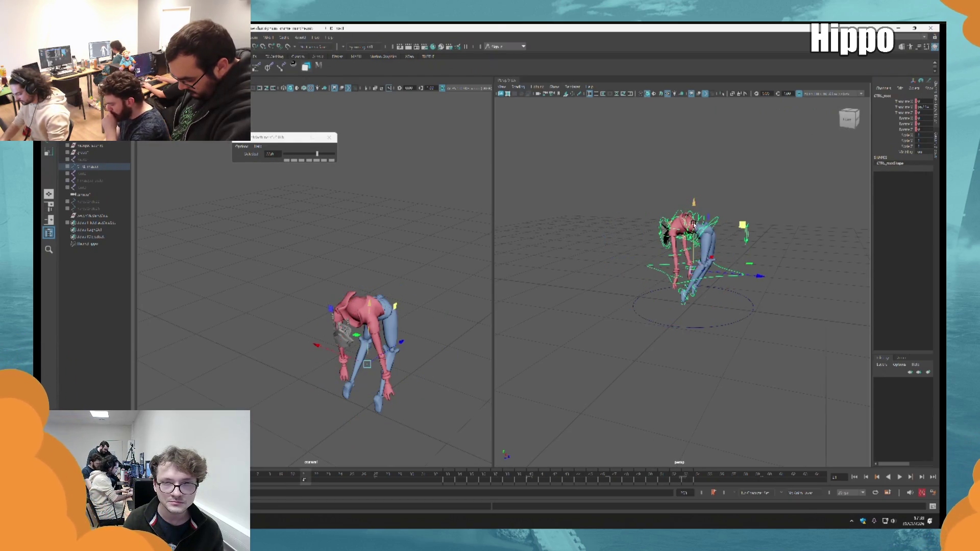
{"action": "left_click_drag", "start_coordinate": [701, 225], "coordinate": [701, 204]}
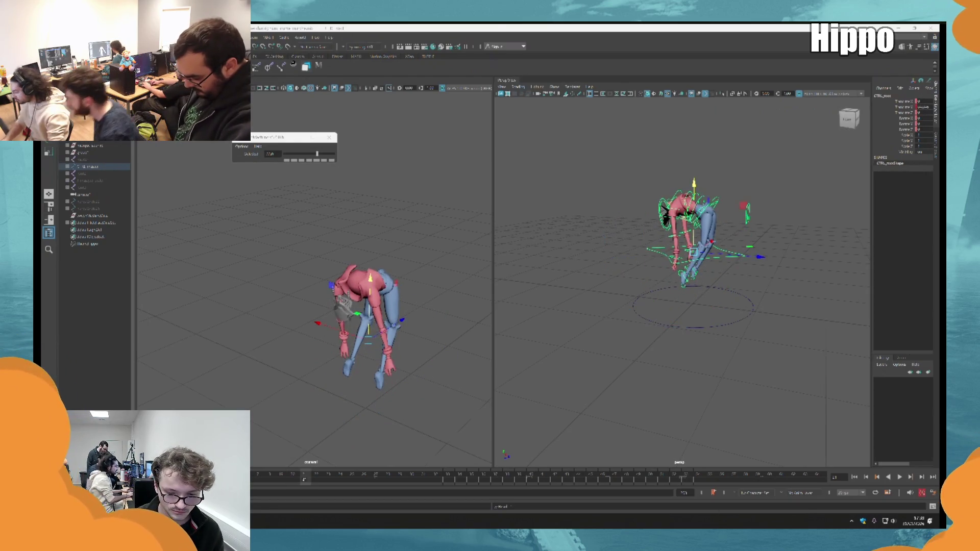
{"action": "left_click_drag", "start_coordinate": [694, 184], "coordinate": [695, 179]}
Step: Step between keyframes and toggle playback to check the raised root motion
{"action": "key", "text": "period"}
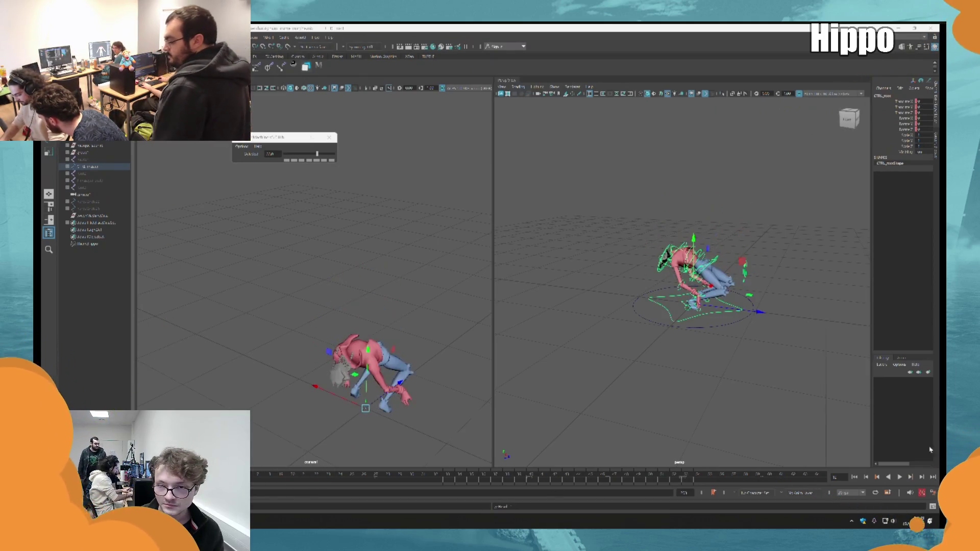
{"action": "left_click", "coordinate": [901, 477]}
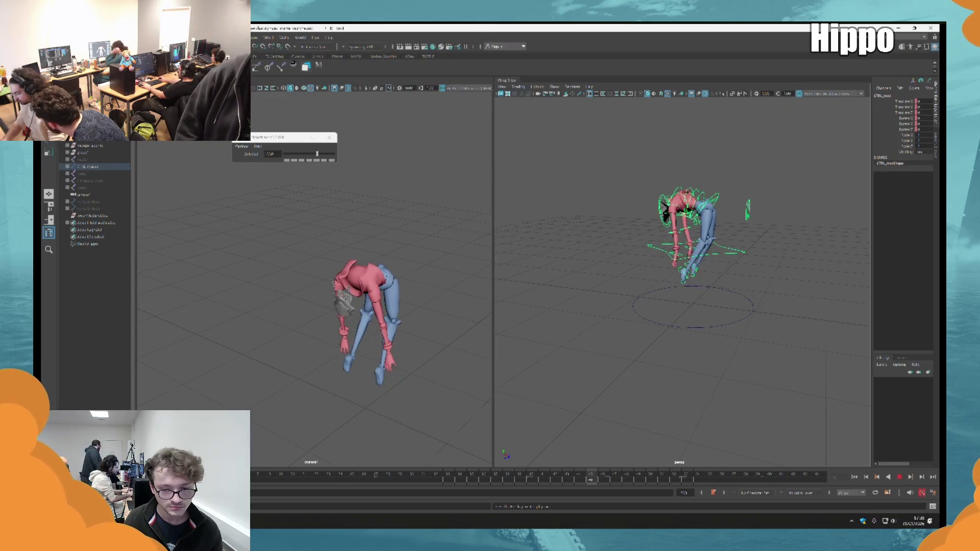
{"action": "left_click", "coordinate": [899, 477]}
{"action": "key", "text": "period"}
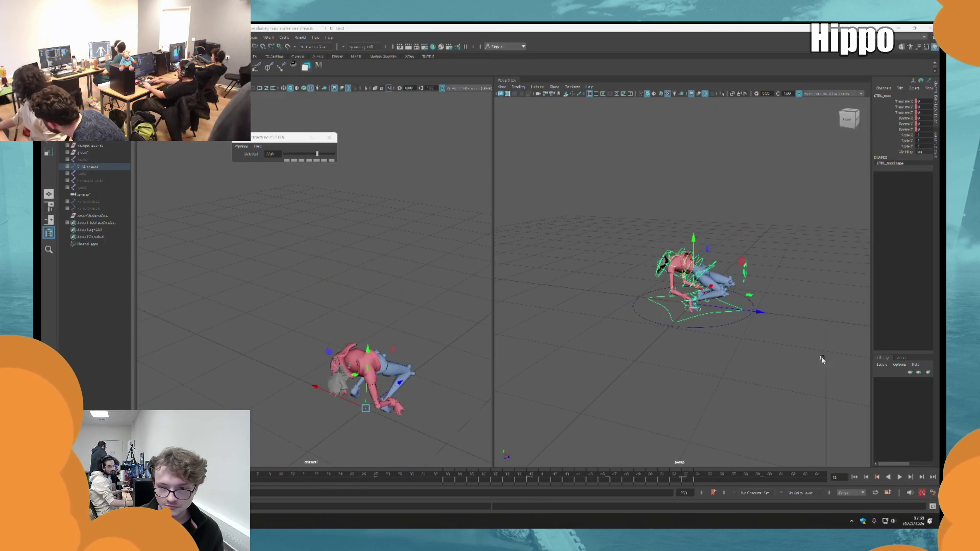
{"action": "left_click", "coordinate": [899, 476]}
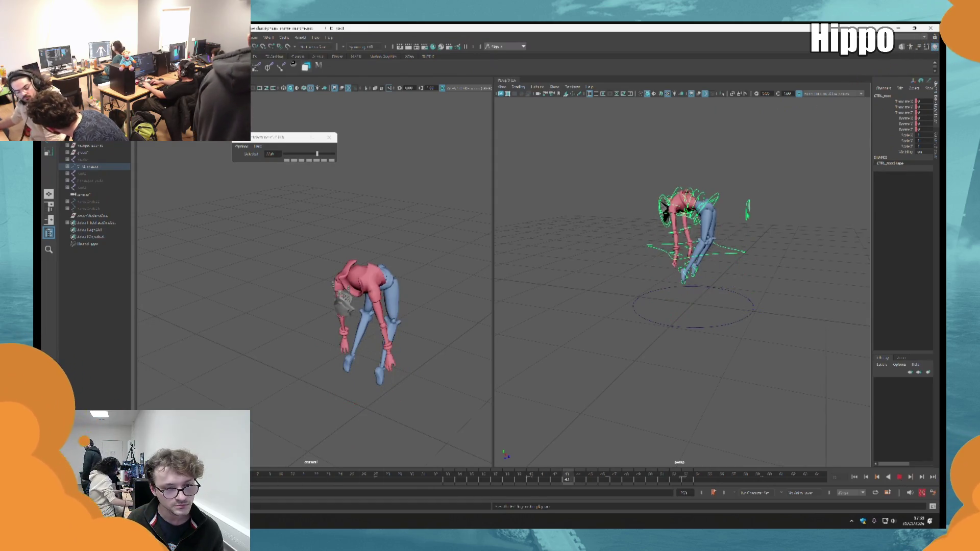
{"action": "left_click", "coordinate": [899, 477]}
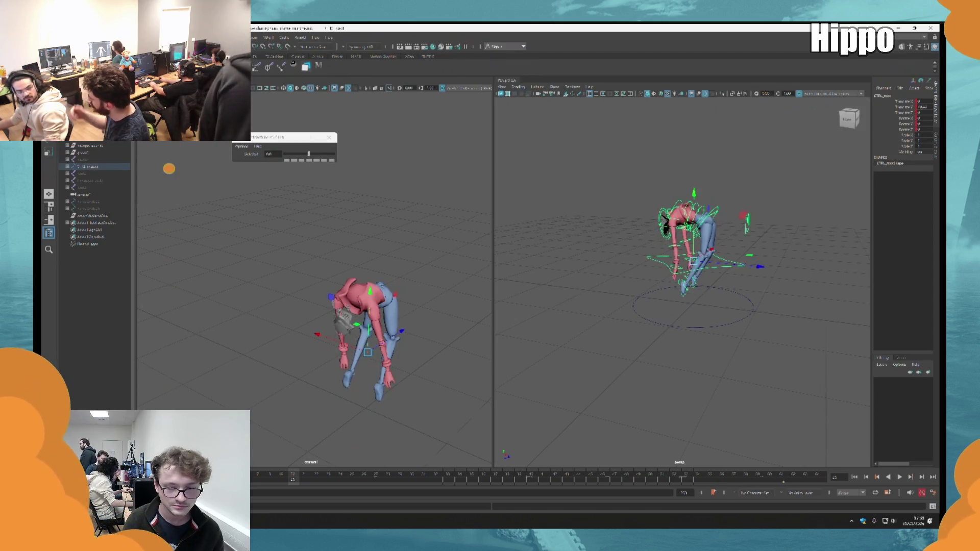
{"action": "left_click", "coordinate": [899, 476]}
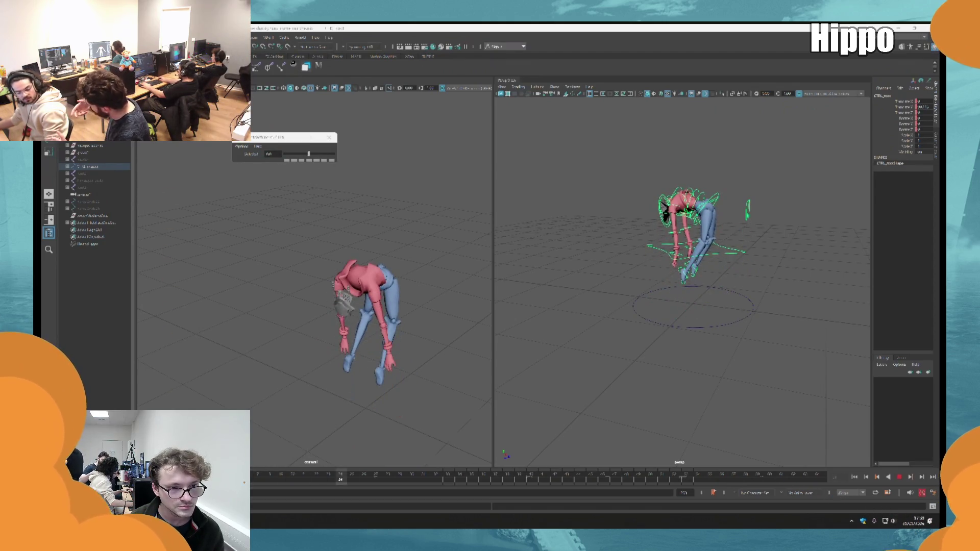
{"action": "left_click", "coordinate": [903, 476]}
{"action": "left_click", "coordinate": [900, 479]}
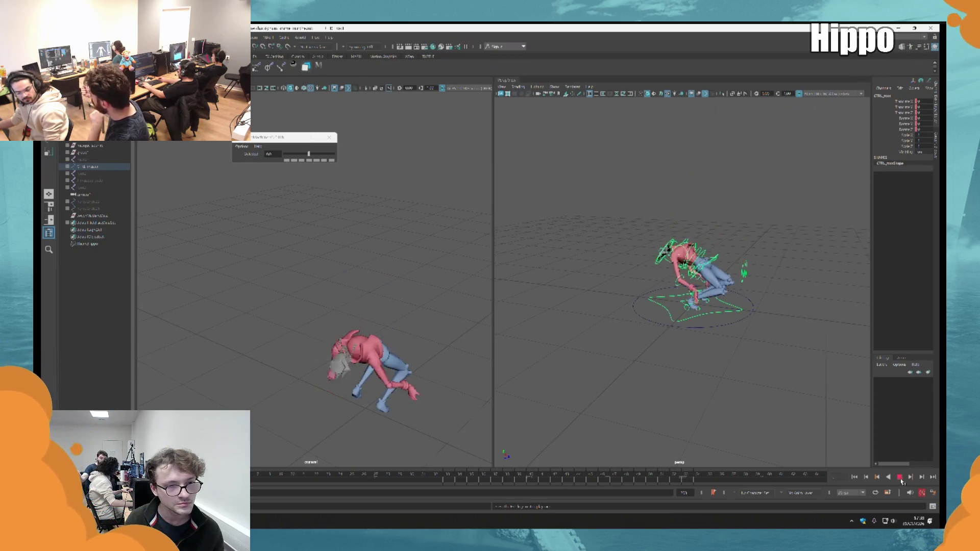
{"action": "key", "text": "Escape"}
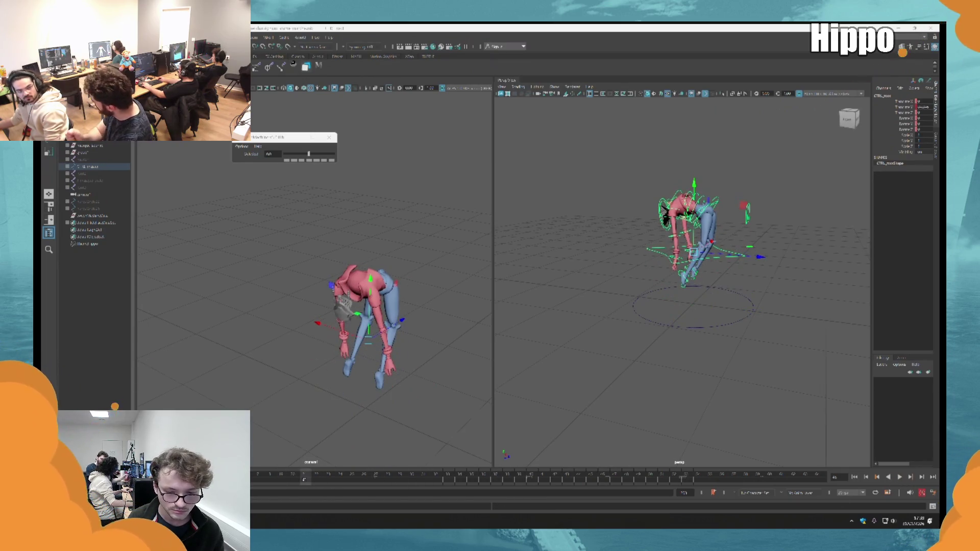
Step: Set the slider to about 633 and play the animation through to the crouched pose
{"action": "left_click", "coordinate": [325, 161]}
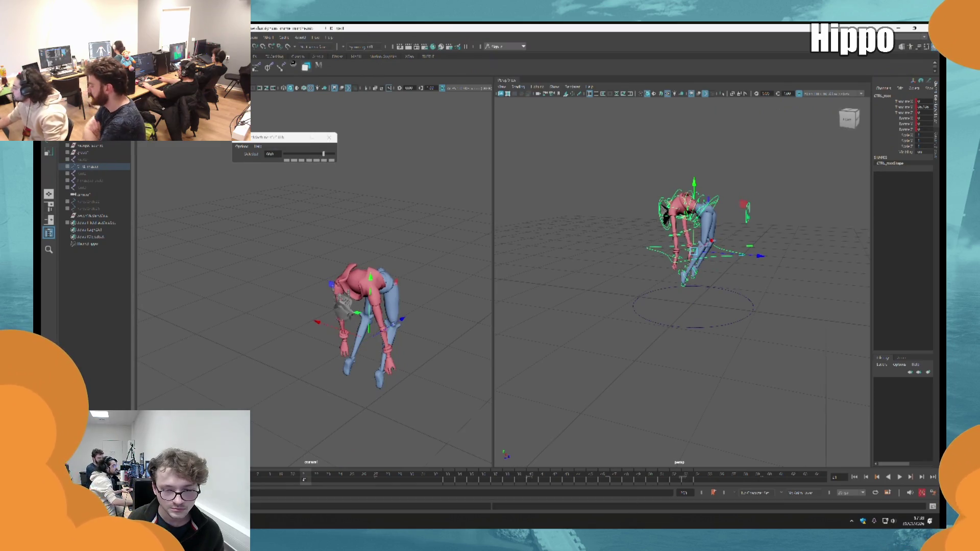
{"action": "left_click", "coordinate": [900, 479]}
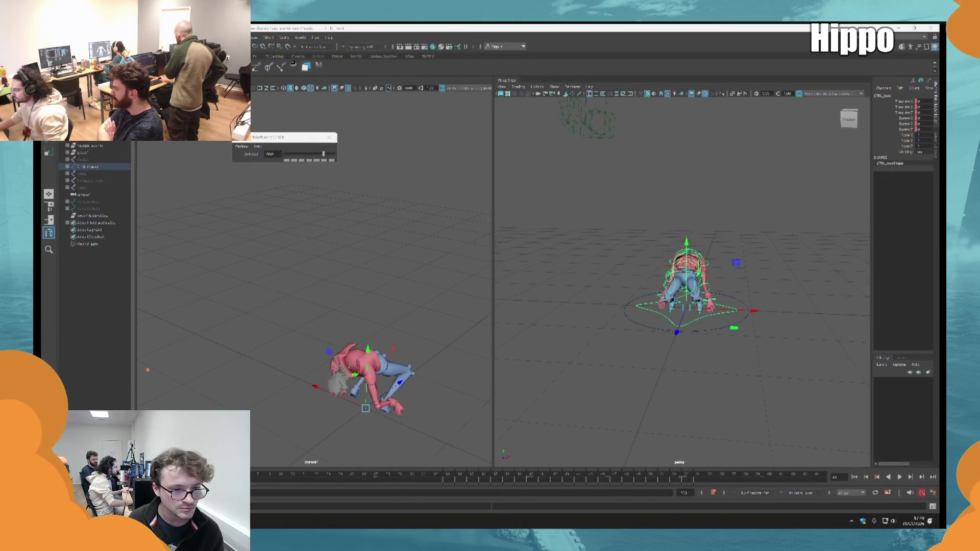
{"action": "key", "text": "Escape"}
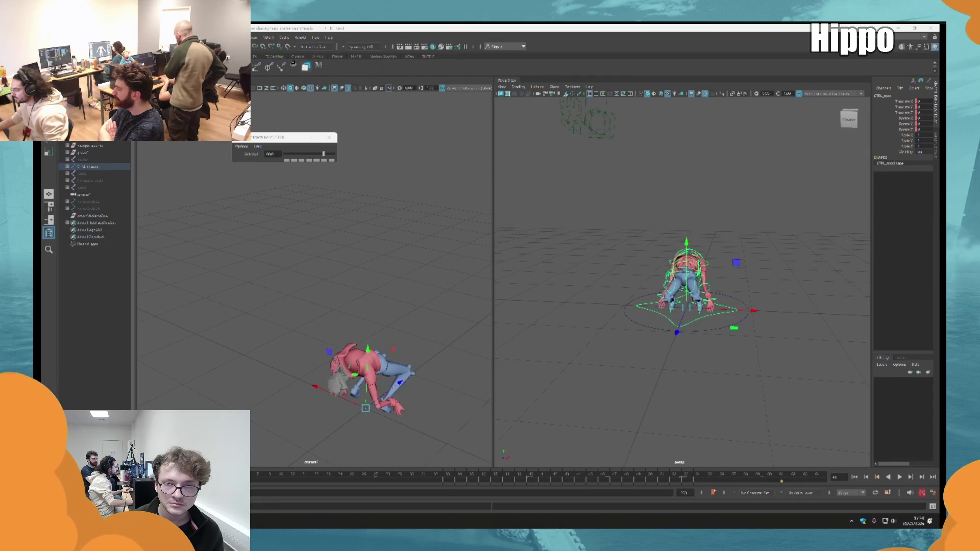
{"action": "scroll", "coordinate": [805, 349], "scroll_direction": "up", "scroll_amount": 5}
{"action": "left_click_drag", "start_coordinate": [805, 349], "coordinate": [714, 359], "text": "alt"}
Step: Rotate the chest and the shoulder control so the arm rises up and forward
{"action": "mouse_move", "coordinate": [716, 214]}
{"action": "left_mouse_down", "text": "alt"}
{"action": "mouse_move", "coordinate": [745, 208]}
{"action": "mouse_move", "coordinate": [674, 219]}
{"action": "mouse_move", "coordinate": [631, 247]}
{"action": "left_mouse_up", "text": "alt"}
{"action": "left_click", "coordinate": [745, 208]}
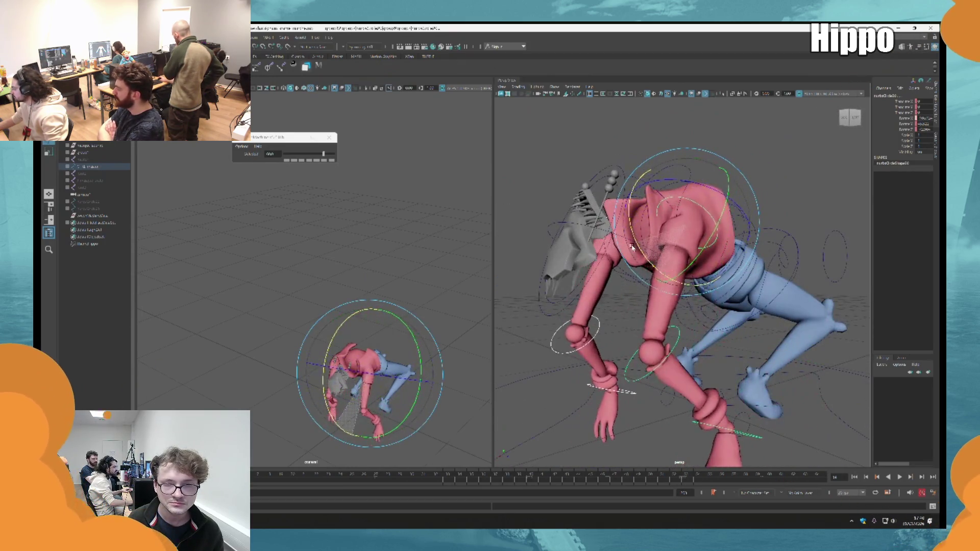
{"action": "left_click", "coordinate": [631, 247]}
{"action": "left_click", "coordinate": [591, 331]}
{"action": "mouse_move", "coordinate": [592, 331]}
{"action": "left_mouse_down"}
{"action": "mouse_move", "coordinate": [647, 353]}
{"action": "mouse_move", "coordinate": [590, 312]}
{"action": "left_mouse_up"}
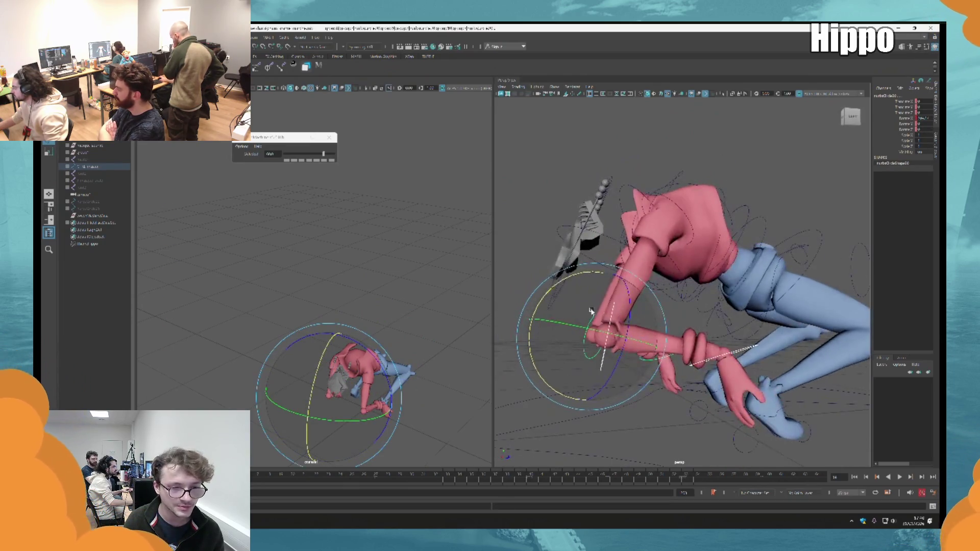
Step: Replay the animation from frame 1 and stop on the crawling pose
{"action": "mouse_move", "coordinate": [733, 276]}
{"action": "left_mouse_down", "text": "alt"}
{"action": "mouse_move", "coordinate": [715, 286]}
{"action": "mouse_move", "coordinate": [704, 275]}
{"action": "mouse_move", "coordinate": [724, 296]}
{"action": "left_mouse_up", "text": "alt"}
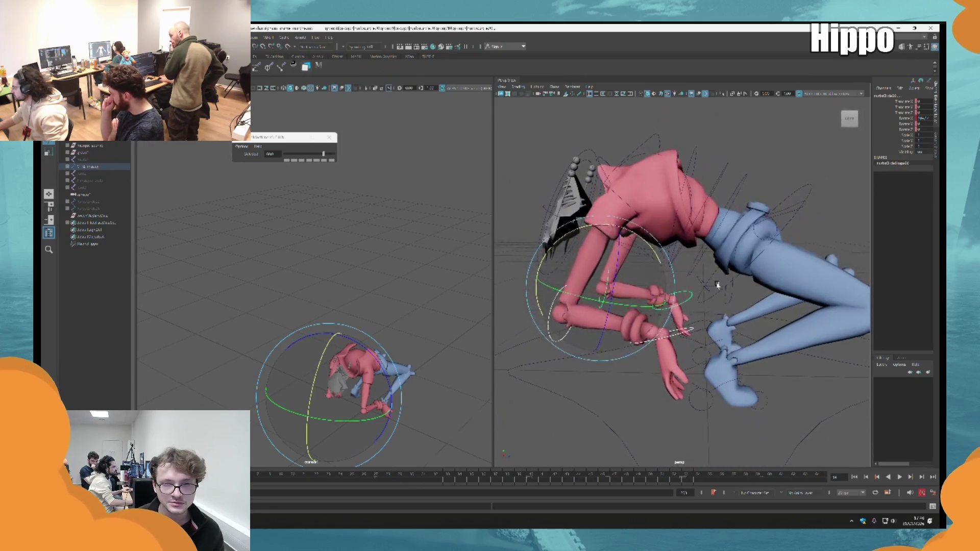
{"action": "left_click", "coordinate": [735, 449]}
{"action": "left_click", "coordinate": [854, 477]}
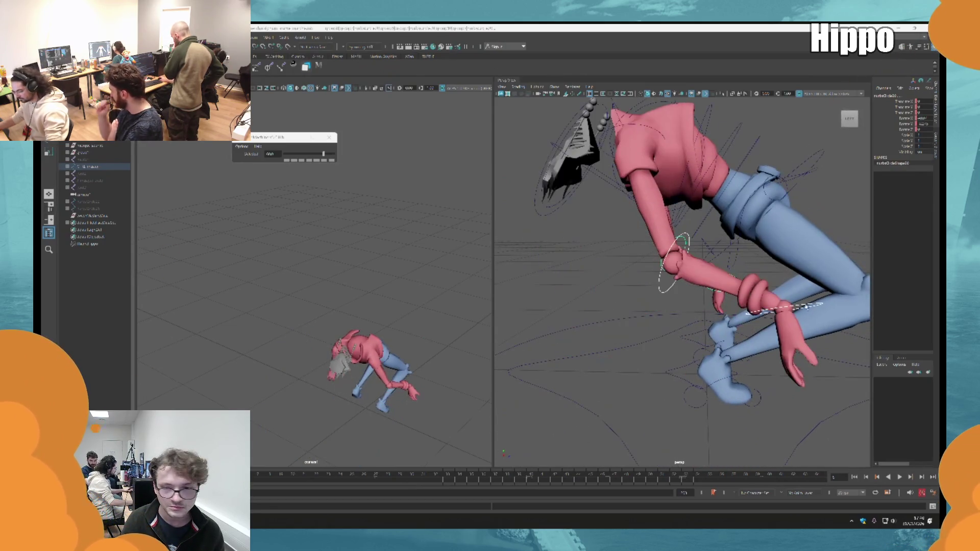
{"action": "left_click", "coordinate": [899, 477]}
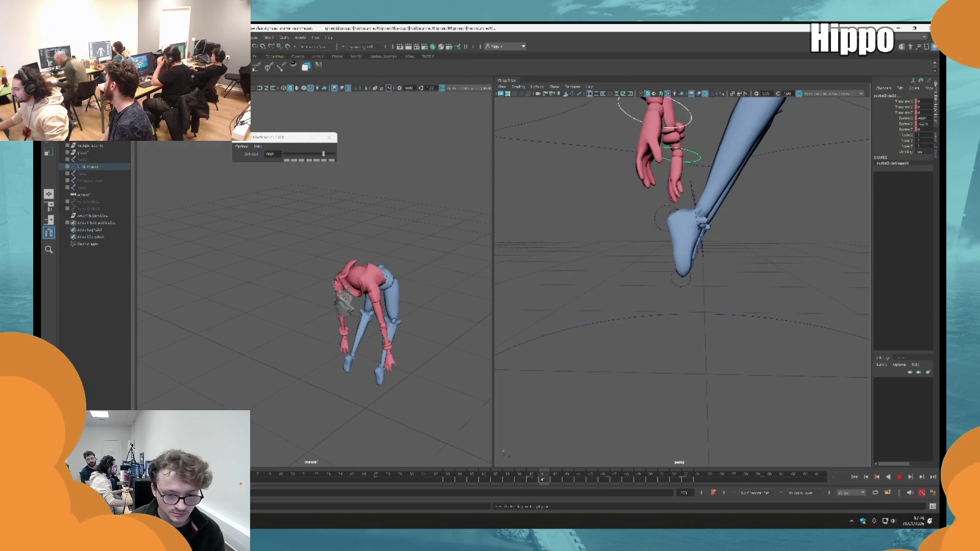
{"action": "key", "text": "Escape"}
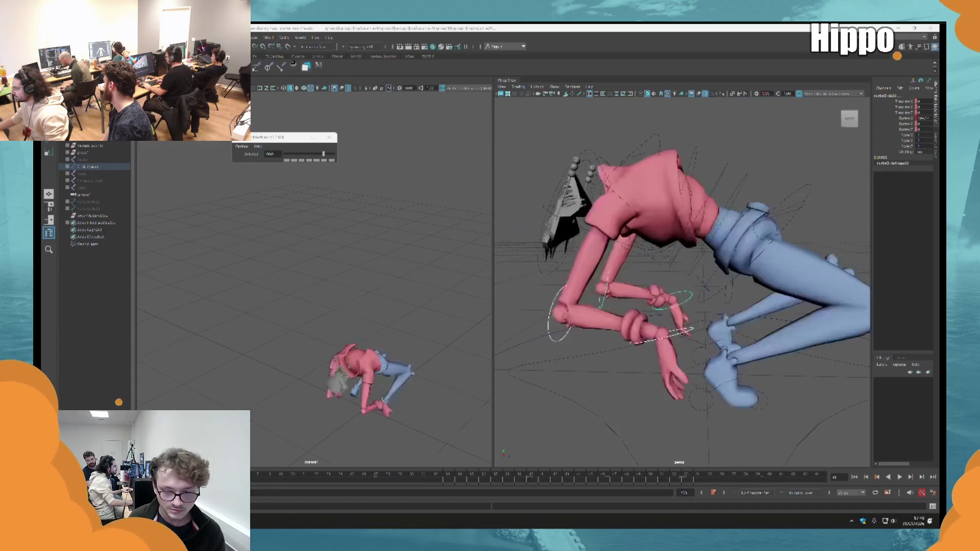
{"action": "scroll", "coordinate": [645, 323], "scroll_direction": "down", "scroll_amount": 5}
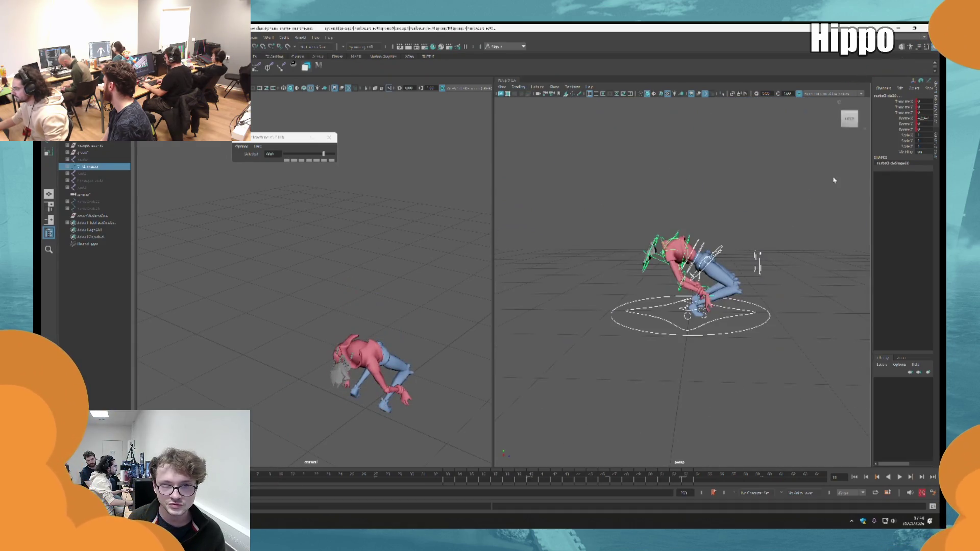
Step: Play back the bend-and-collapse animation from a zoomed-out view
{"action": "left_click_drag", "start_coordinate": [645, 323], "coordinate": [833, 180]}
{"action": "key", "text": "alt+v"}
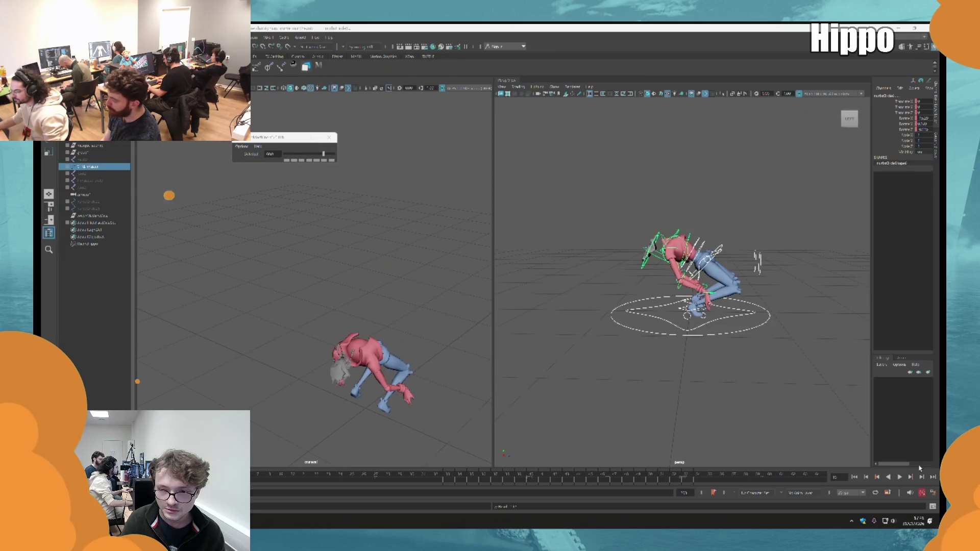
{"action": "left_click", "coordinate": [899, 477]}
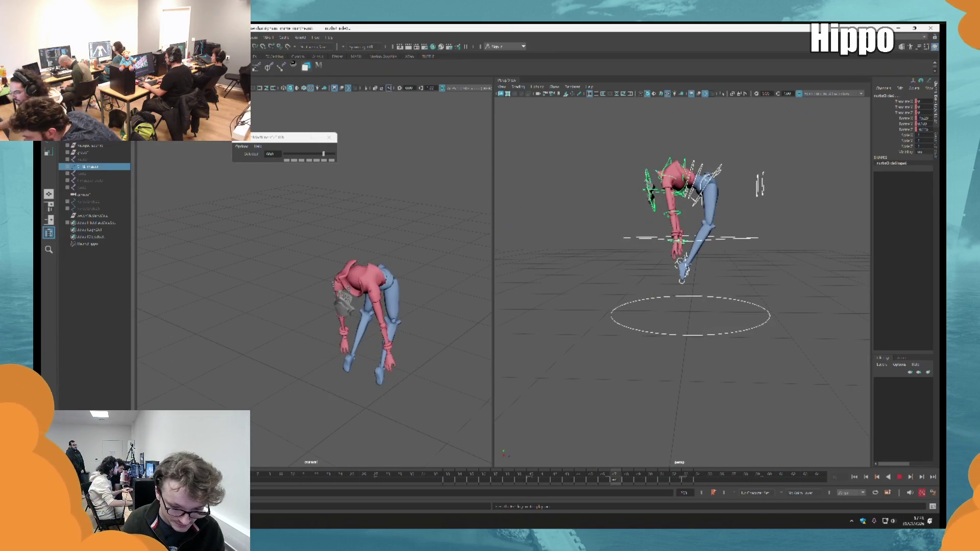
{"action": "key", "text": "Escape"}
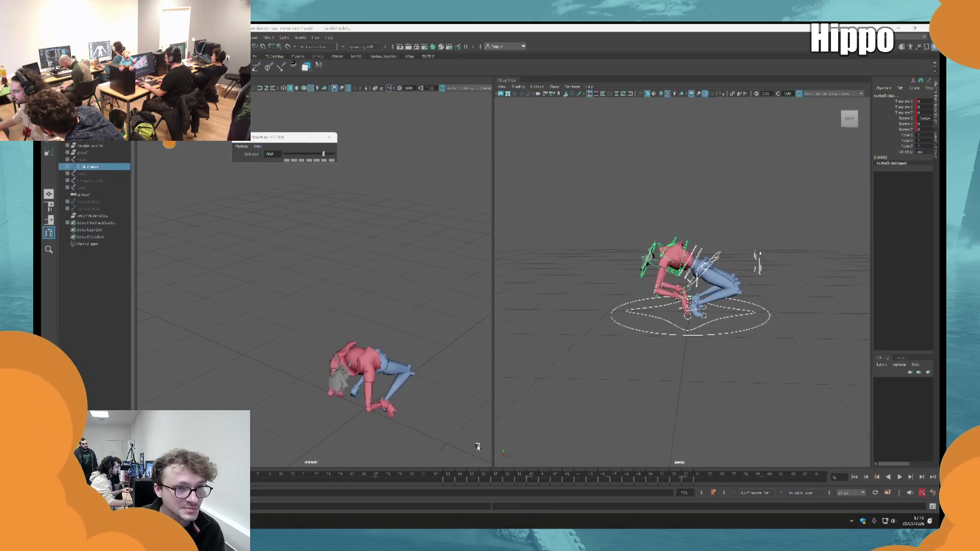
Step: Lower the Selected blend slider value and replay the animation to compare the motion
{"action": "left_click_drag", "start_coordinate": [324, 153], "coordinate": [317, 154]}
{"action": "key", "text": "alt+v"}
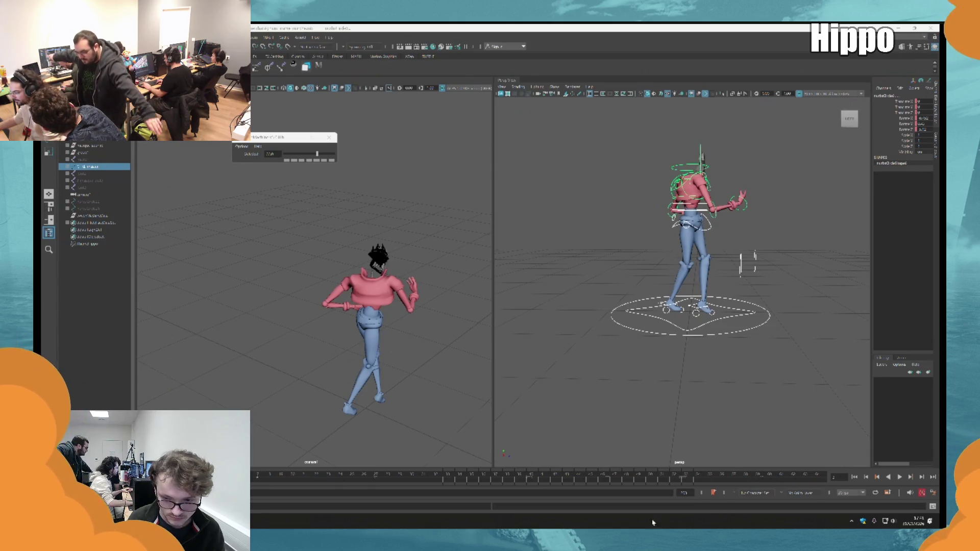
{"action": "left_click", "coordinate": [899, 477]}
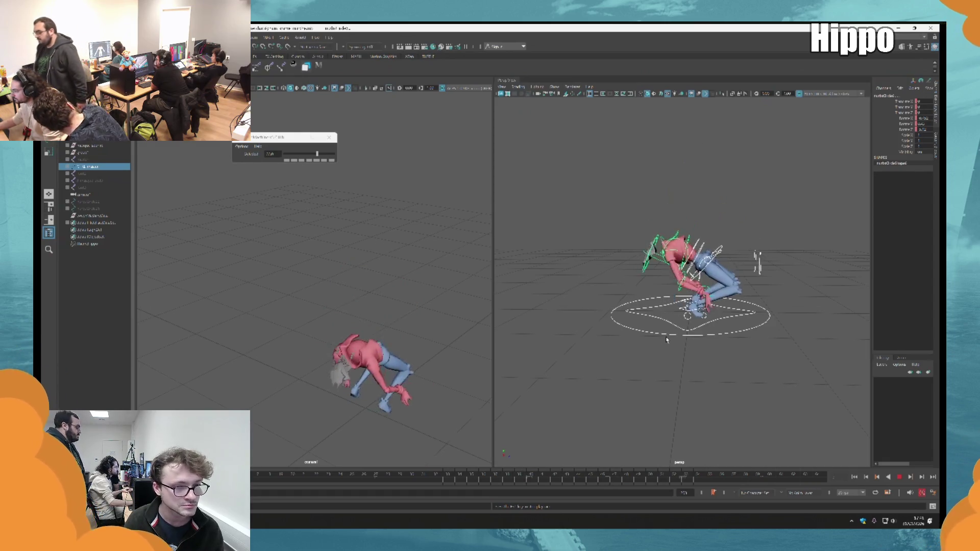
{"action": "key", "text": "Escape"}
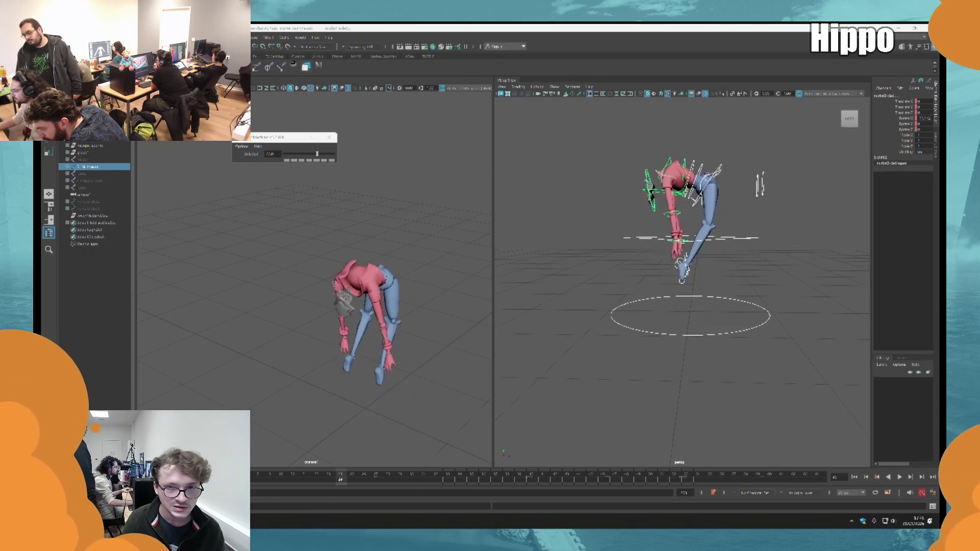
{"action": "left_click", "coordinate": [900, 479]}
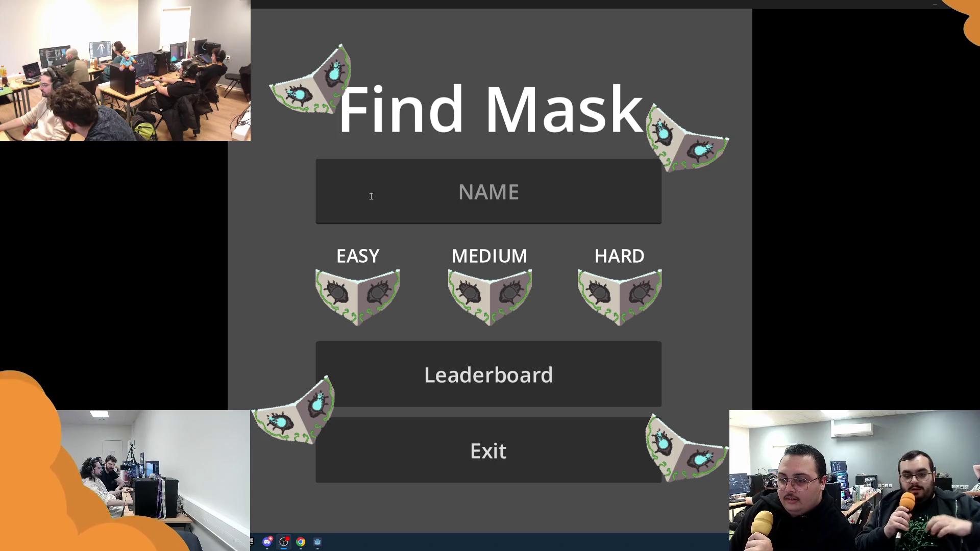
Step: Type a player name into the NAME field on the Find Mask main menu
{"action": "left_click", "coordinate": [463, 204]}
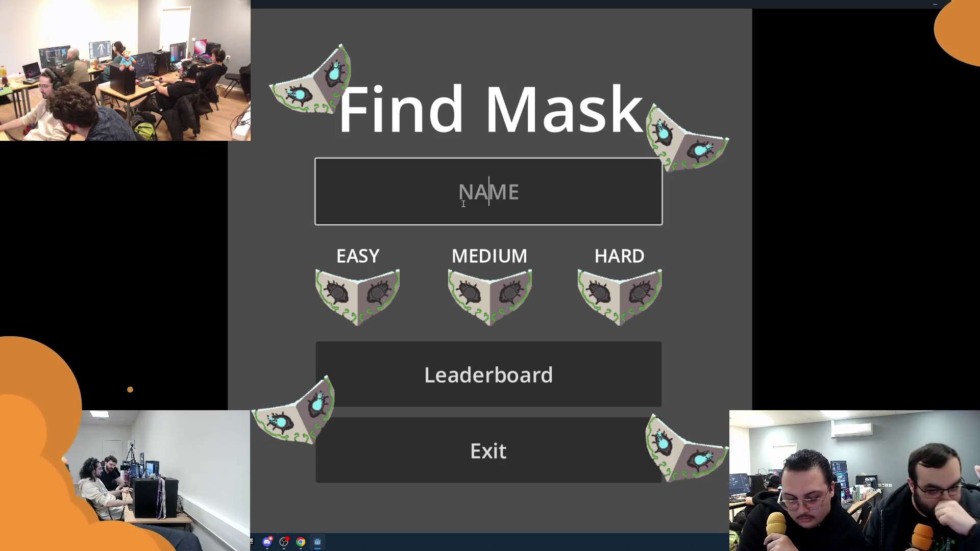
{"action": "type", "text": "Slo"}
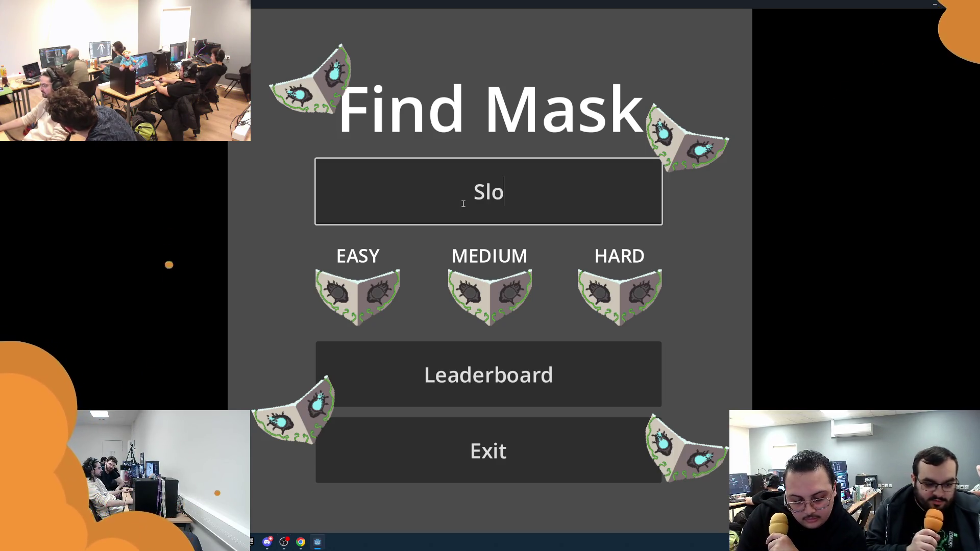
{"action": "type", "text": "gg"}
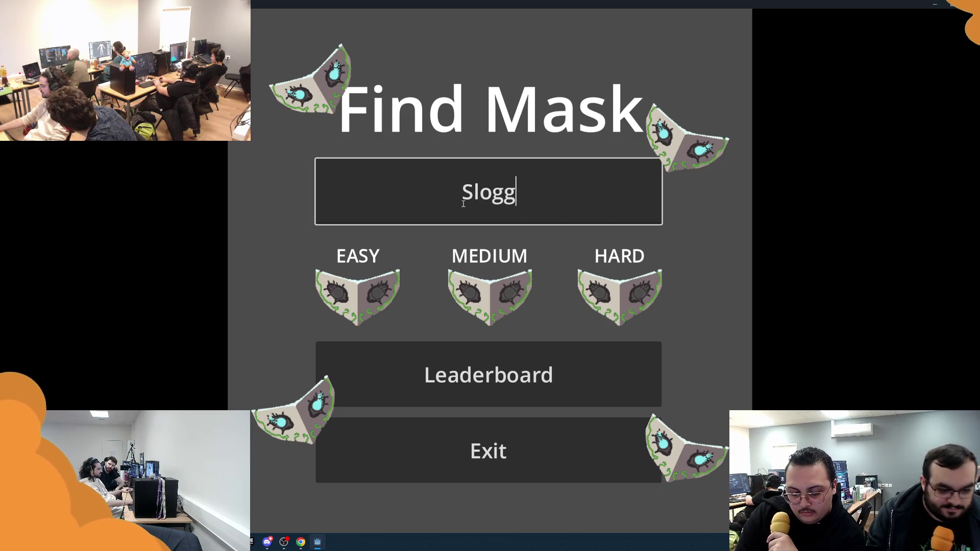
{"action": "type", "text": "_"}
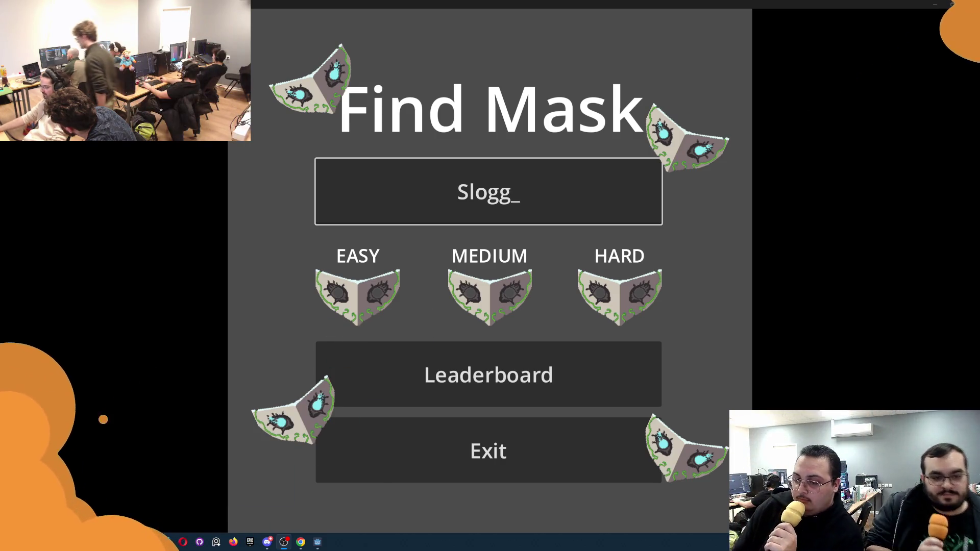
Step: Start a new Find Mask round and hit the target mask in each of the first waves
{"action": "left_click", "coordinate": [358, 291]}
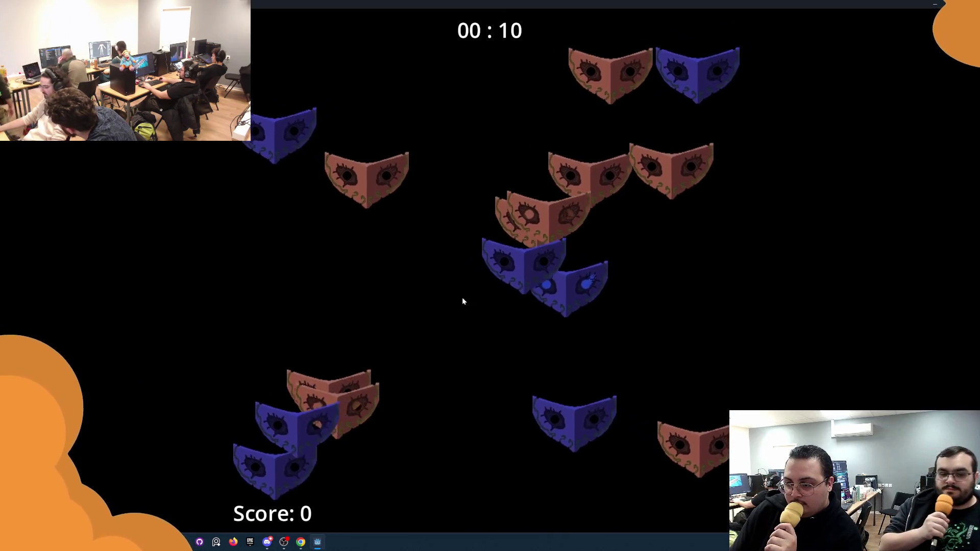
{"action": "left_click", "coordinate": [553, 257]}
{"action": "left_click", "coordinate": [550, 379]}
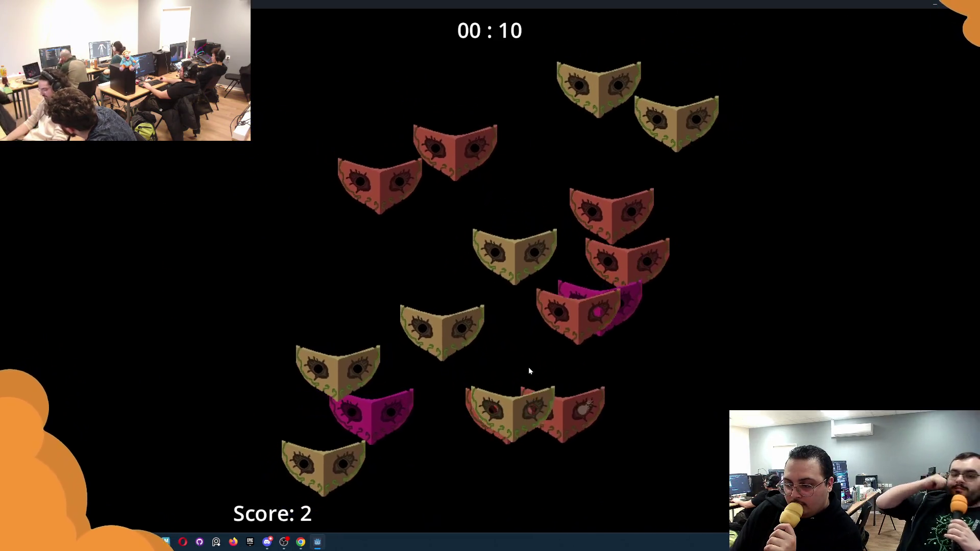
{"action": "left_click", "coordinate": [411, 348]}
{"action": "left_click", "coordinate": [347, 338]}
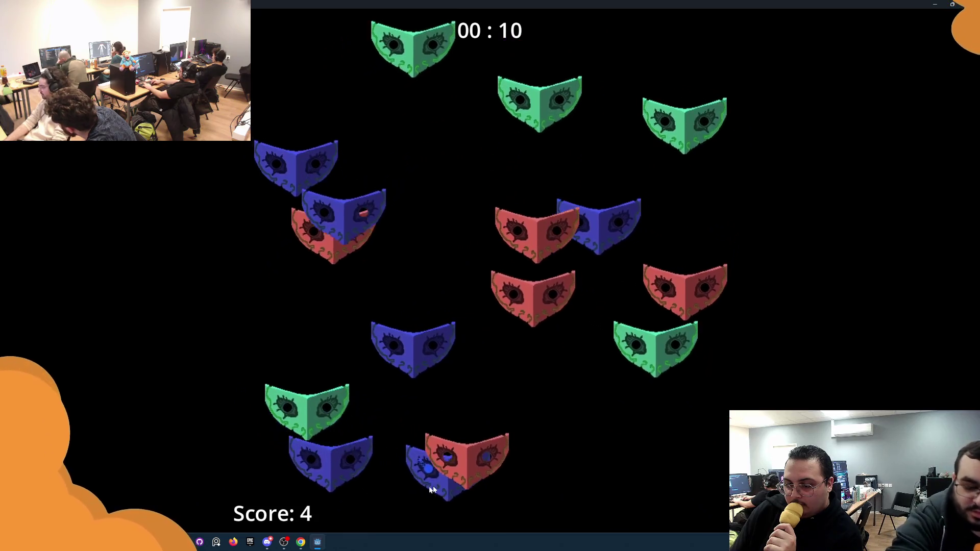
{"action": "left_click", "coordinate": [475, 449]}
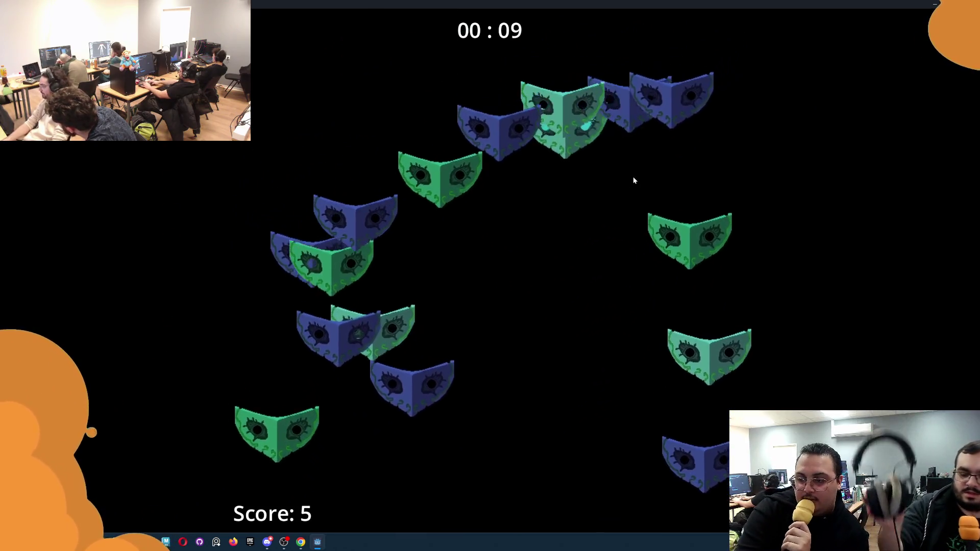
Step: Pause the game with Escape, resume it, and keep hitting the target masks
{"action": "key", "text": "Escape"}
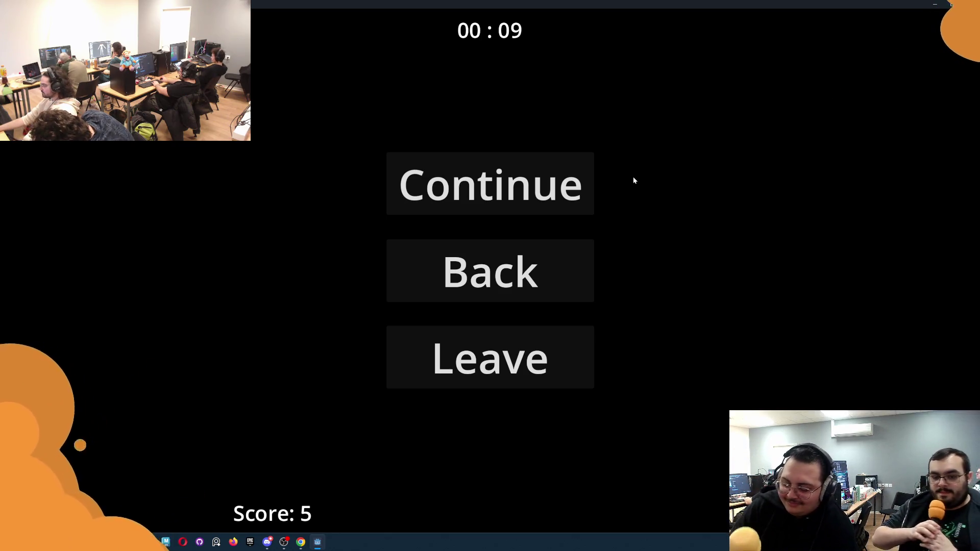
{"action": "left_click", "coordinate": [561, 177]}
{"action": "left_click", "coordinate": [535, 218]}
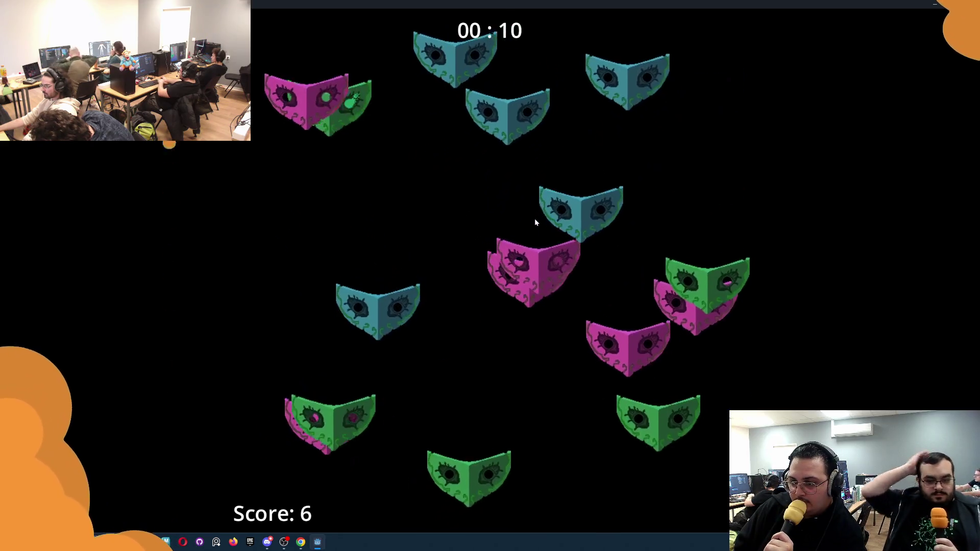
{"action": "left_click", "coordinate": [420, 247]}
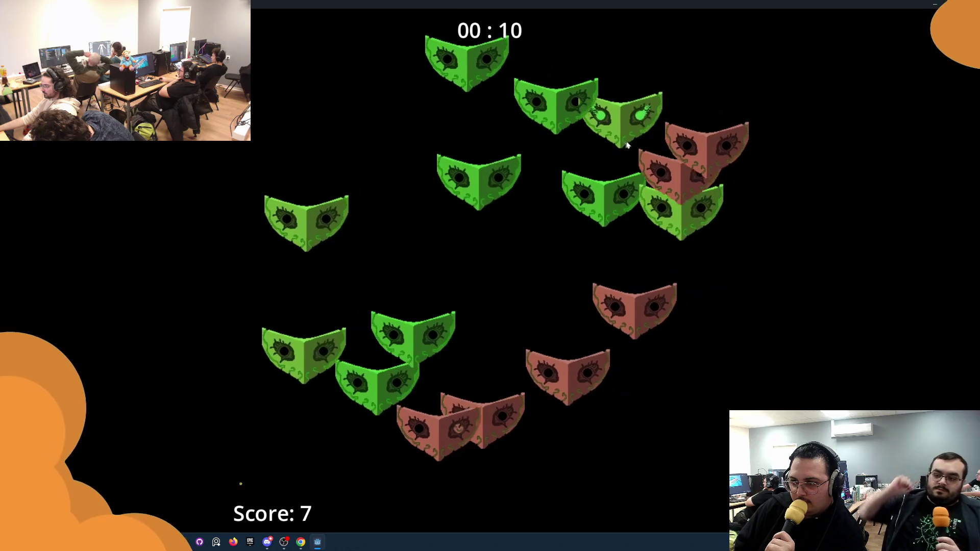
{"action": "left_click", "coordinate": [443, 214]}
{"action": "left_click", "coordinate": [414, 307]}
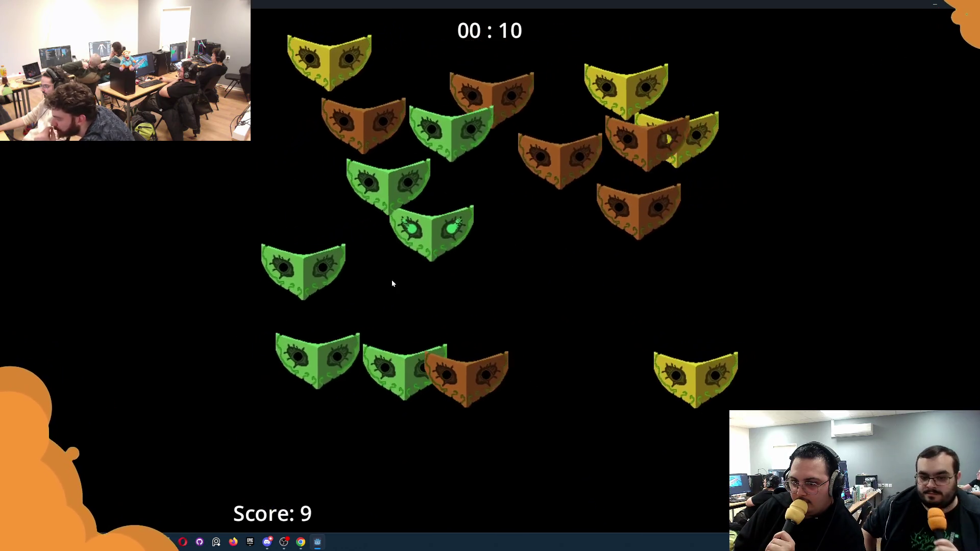
{"action": "left_click", "coordinate": [515, 230]}
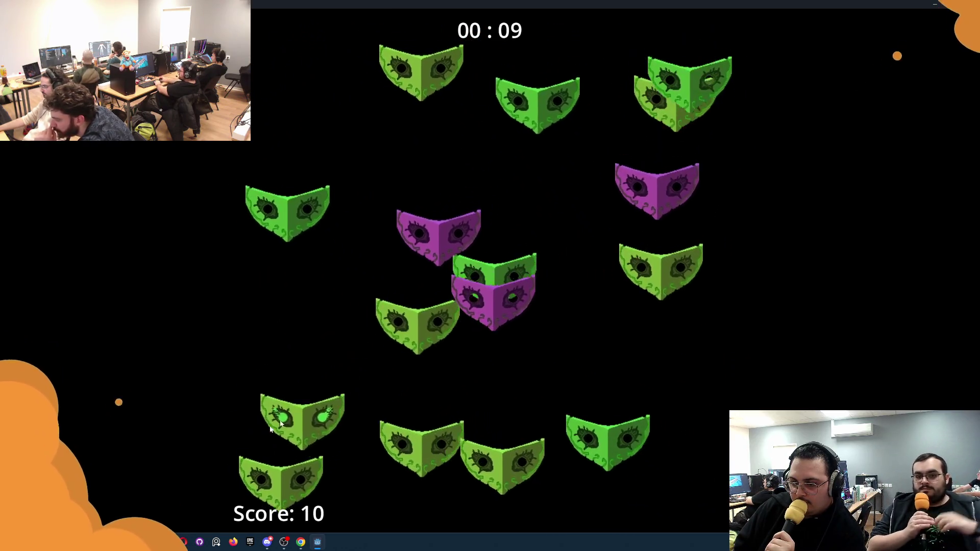
{"action": "left_click", "coordinate": [299, 418]}
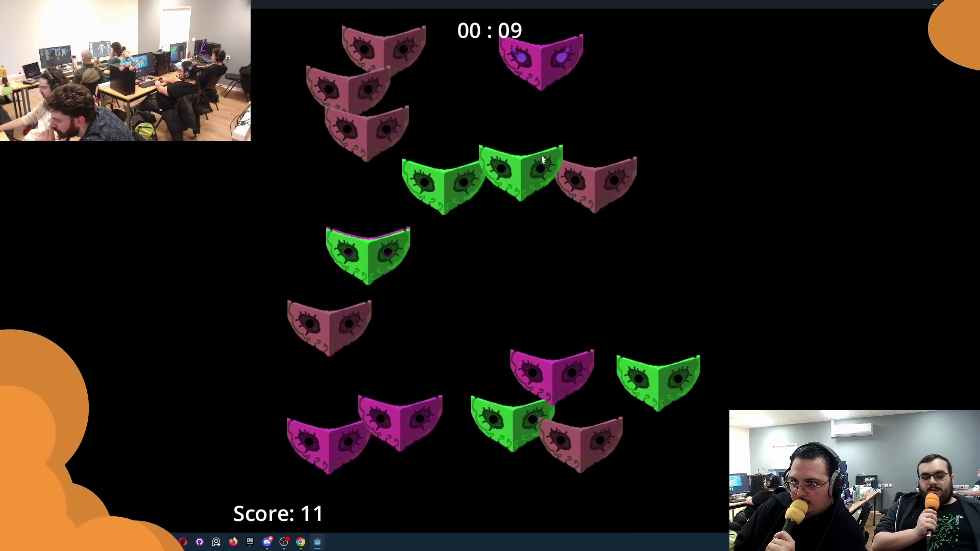
Step: Keep scoring by hitting the target mask in each following wave
{"action": "left_click", "coordinate": [600, 97]}
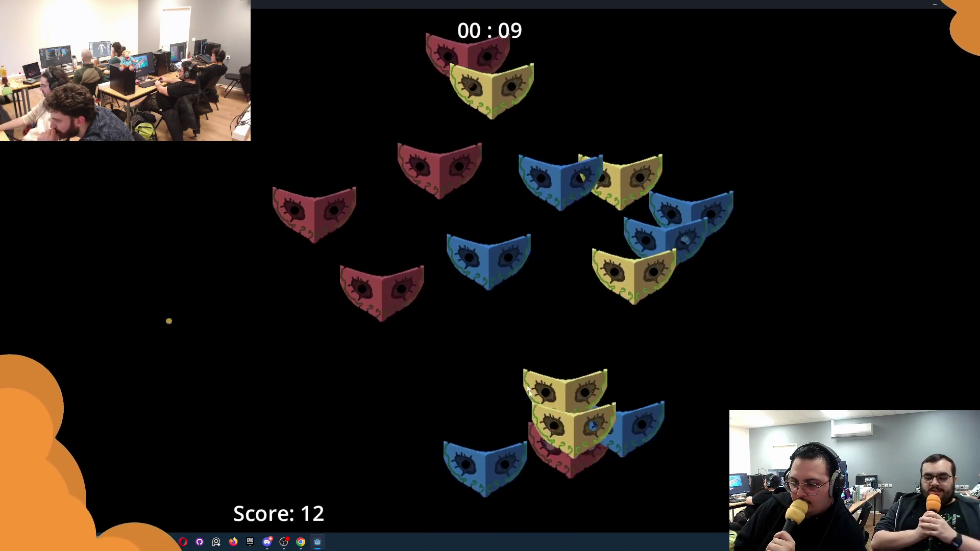
{"action": "left_click", "coordinate": [620, 470]}
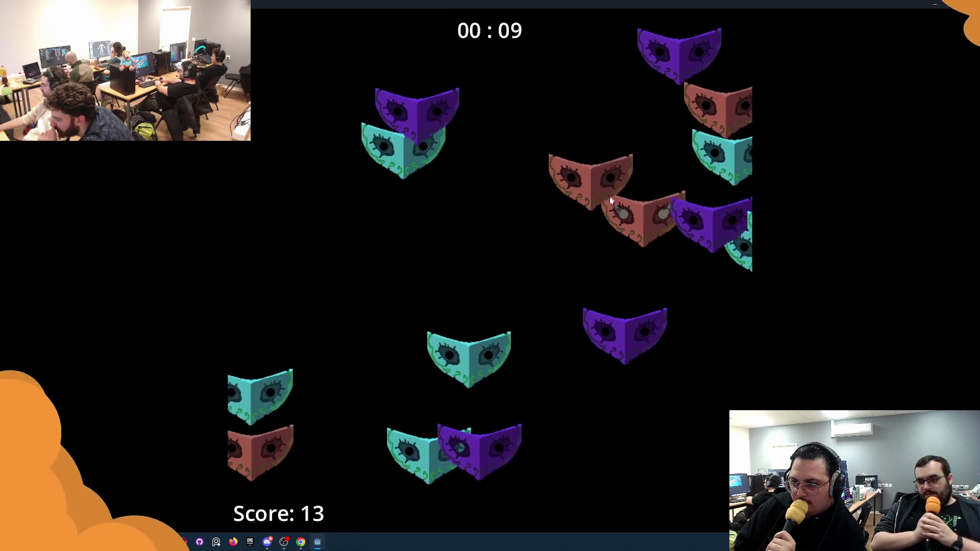
{"action": "left_click", "coordinate": [571, 233]}
{"action": "left_click", "coordinate": [543, 247]}
{"action": "left_click", "coordinate": [535, 251]}
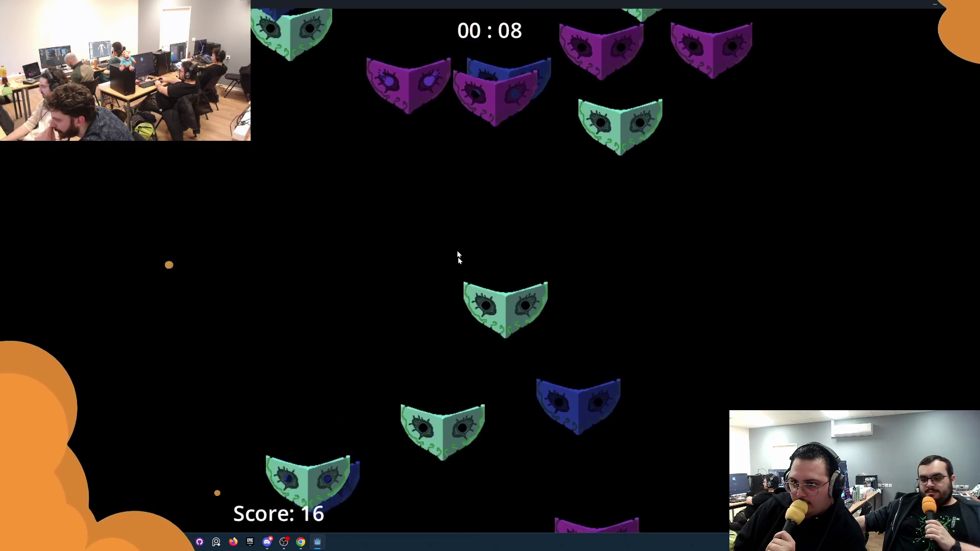
{"action": "left_click", "coordinate": [407, 440]}
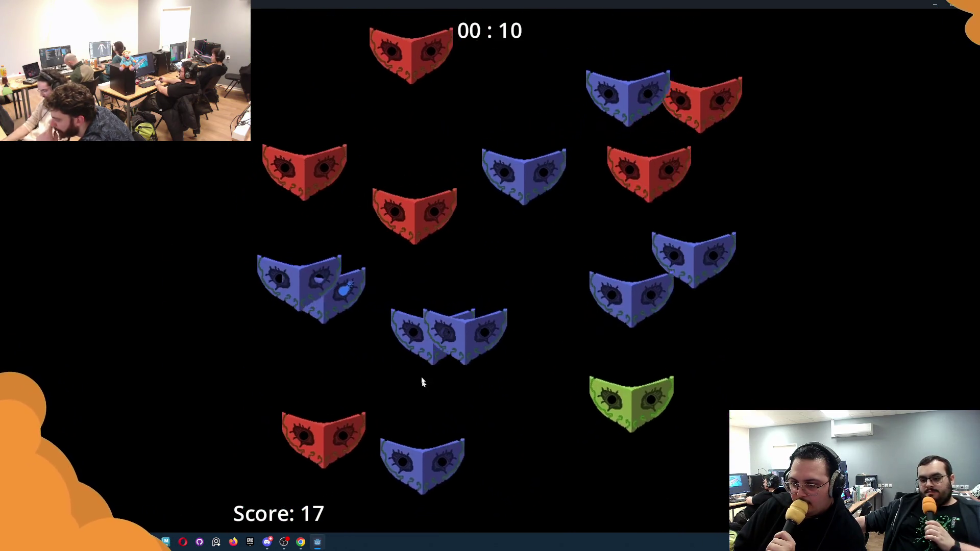
{"action": "left_click", "coordinate": [278, 280]}
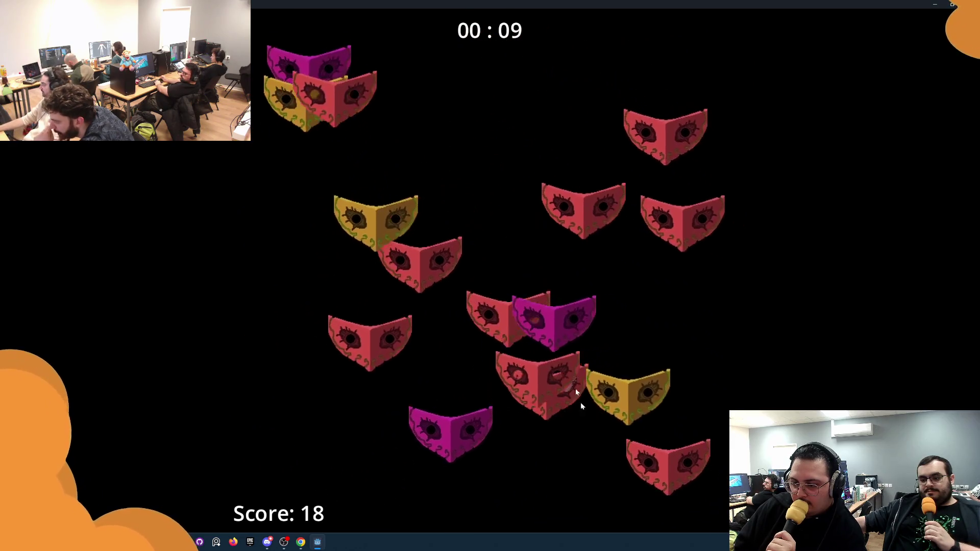
{"action": "left_click", "coordinate": [498, 316]}
{"action": "left_click", "coordinate": [681, 243]}
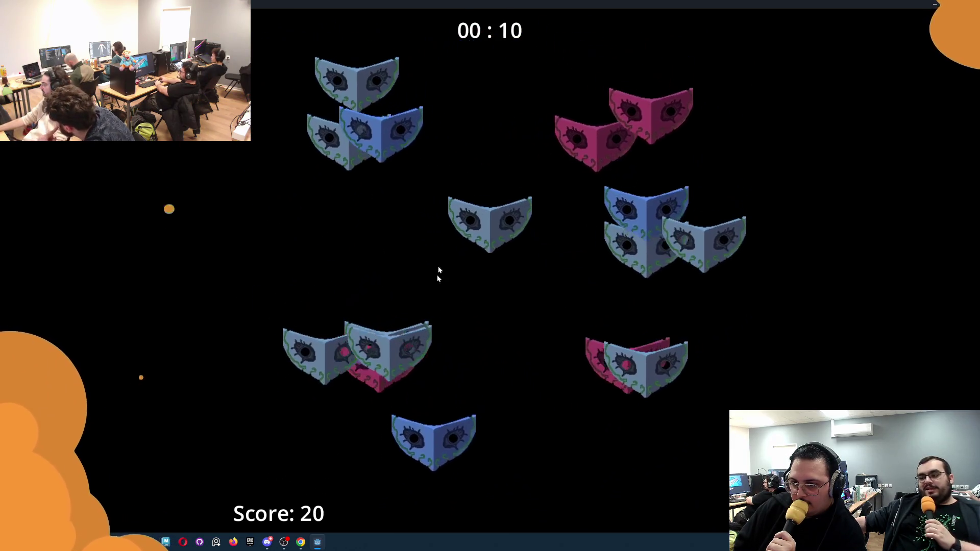
{"action": "left_click", "coordinate": [417, 275]}
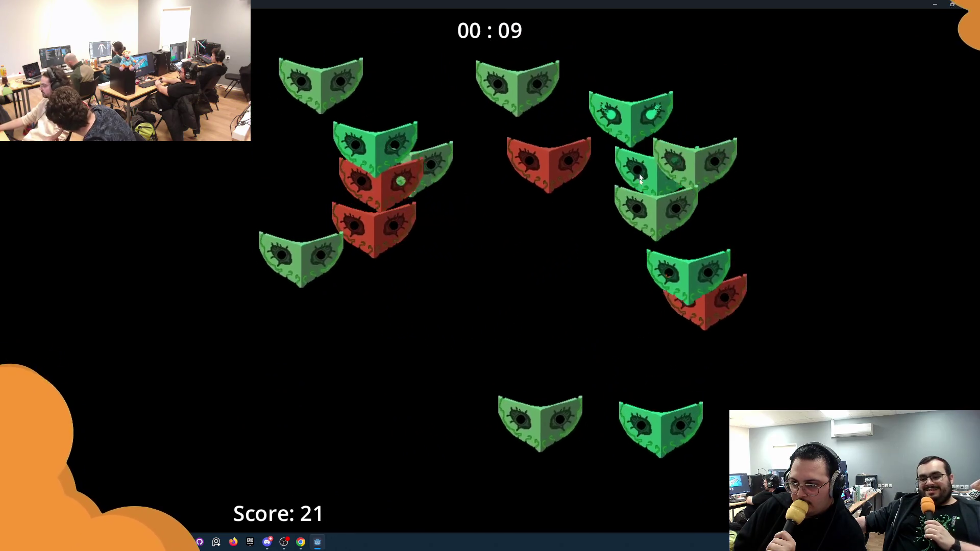
{"action": "left_click", "coordinate": [443, 288]}
Step: Pick the glowing-eyed mask, including green and teal ones, in each new round
{"action": "left_click", "coordinate": [602, 159]}
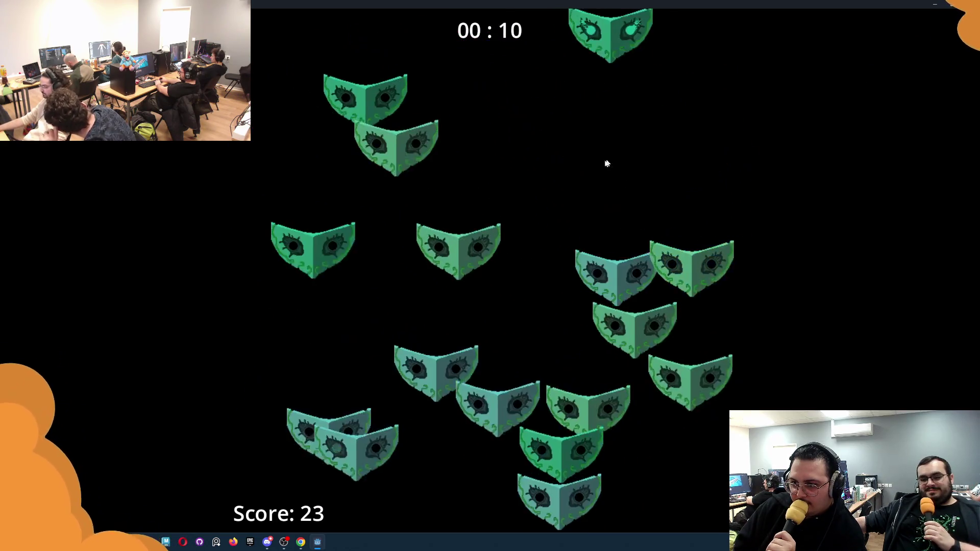
{"action": "left_click", "coordinate": [673, 86]}
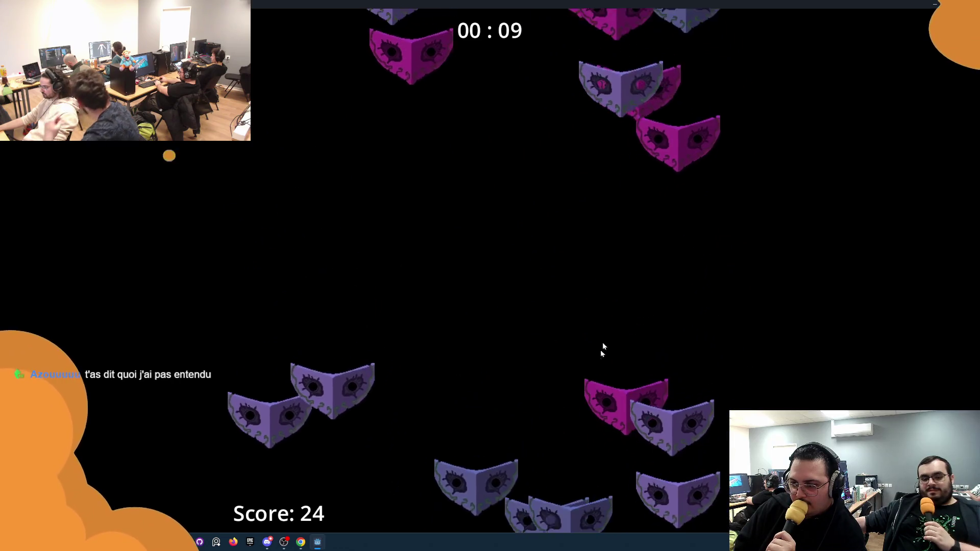
{"action": "left_click", "coordinate": [703, 123]}
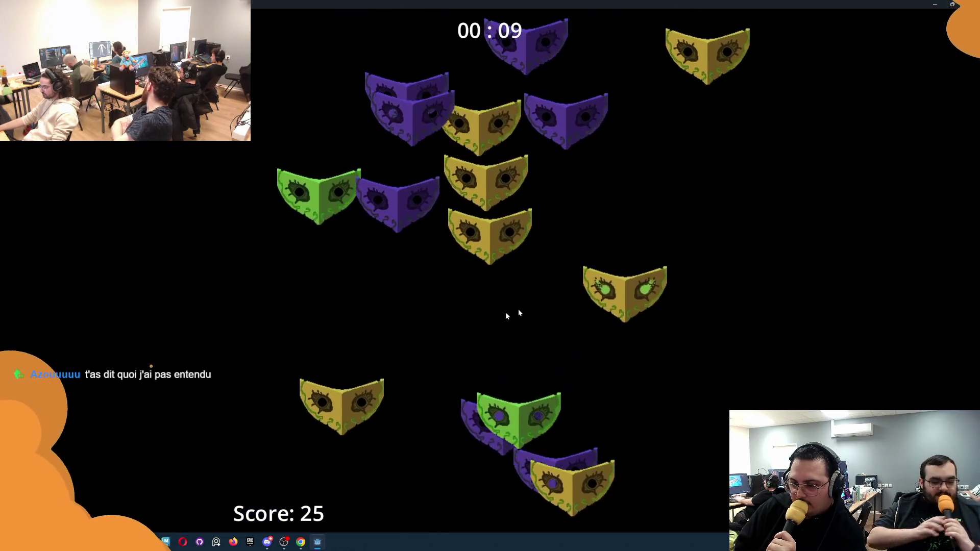
{"action": "left_click", "coordinate": [561, 286]}
{"action": "left_click", "coordinate": [471, 299]}
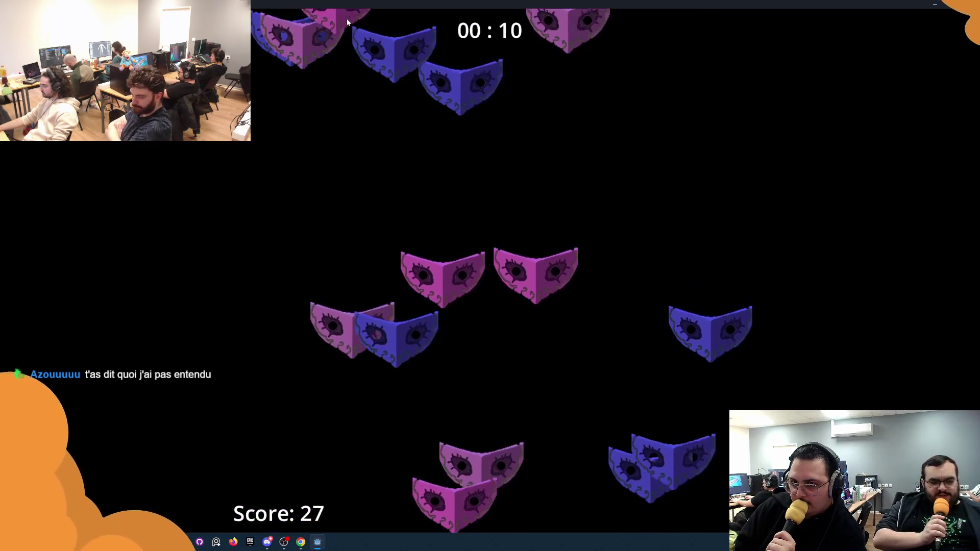
{"action": "left_click", "coordinate": [290, 306]}
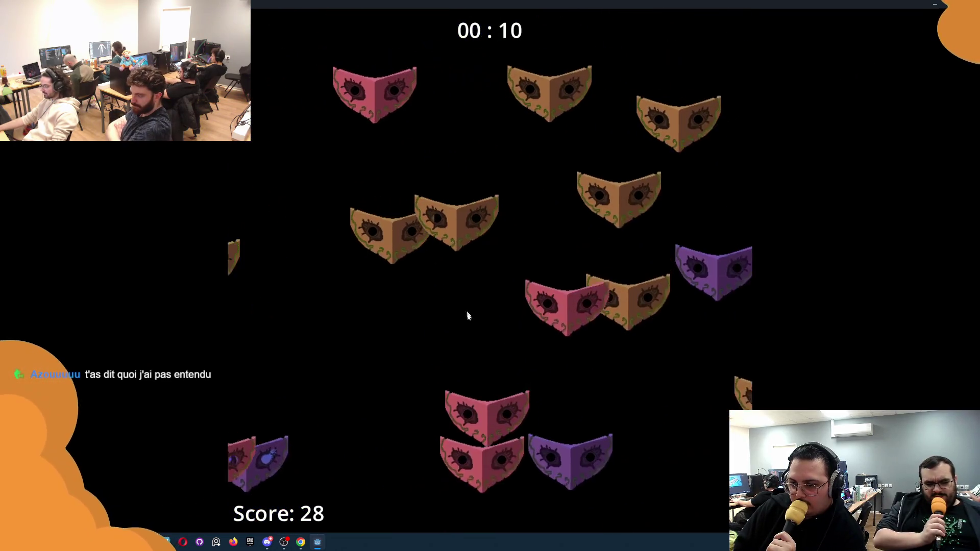
{"action": "left_click", "coordinate": [601, 515]}
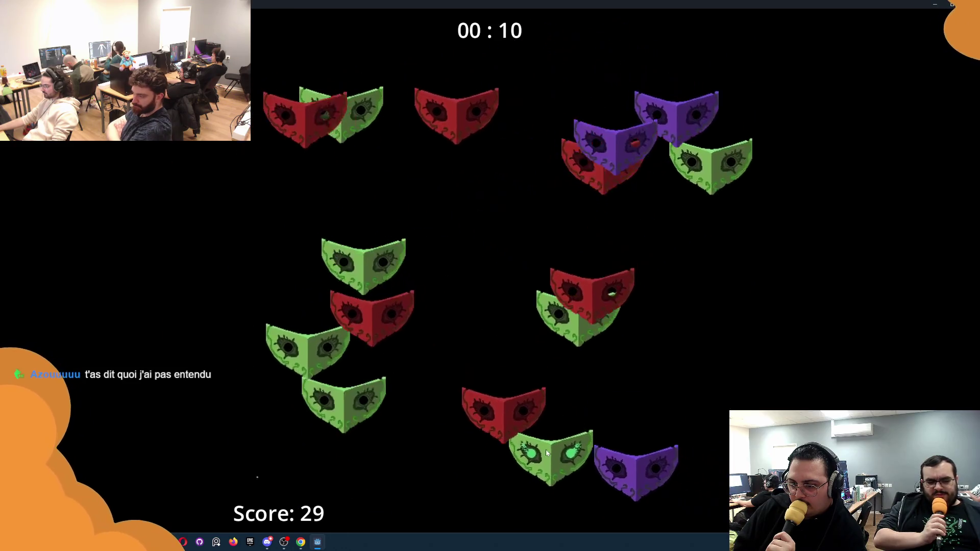
{"action": "left_click", "coordinate": [591, 289]}
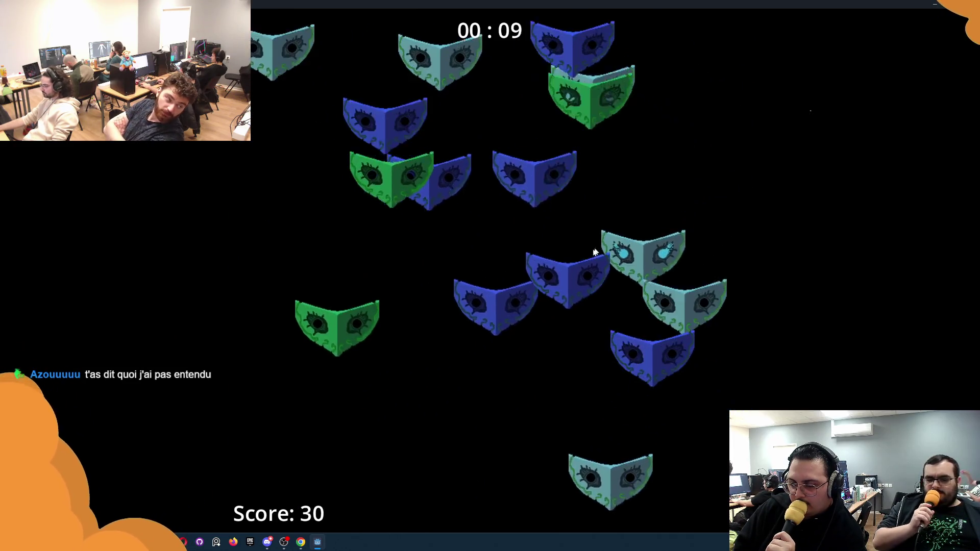
{"action": "left_click", "coordinate": [574, 285]}
{"action": "left_click", "coordinate": [521, 258]}
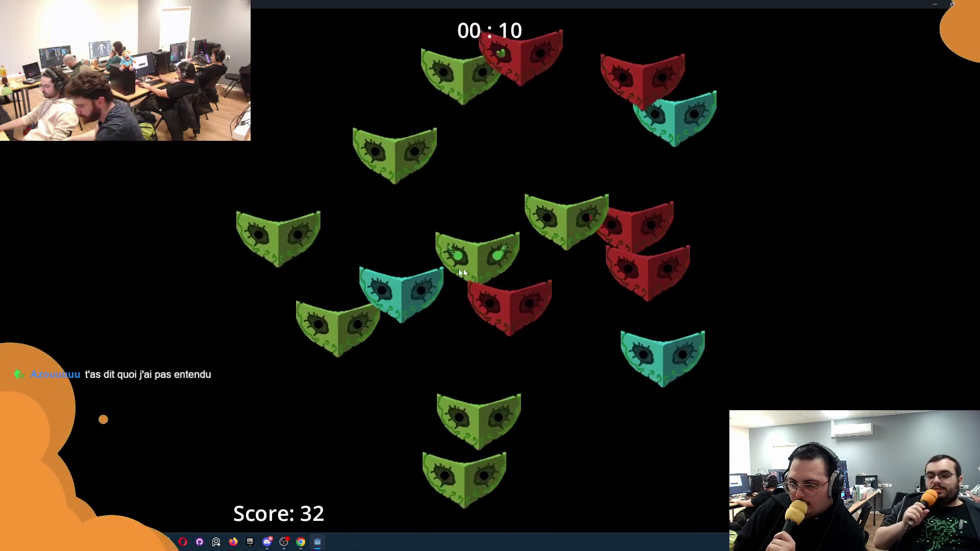
{"action": "left_click", "coordinate": [459, 271]}
Step: Continue finding the lit-eyed mask each round before the timer runs out
{"action": "left_click", "coordinate": [666, 81]}
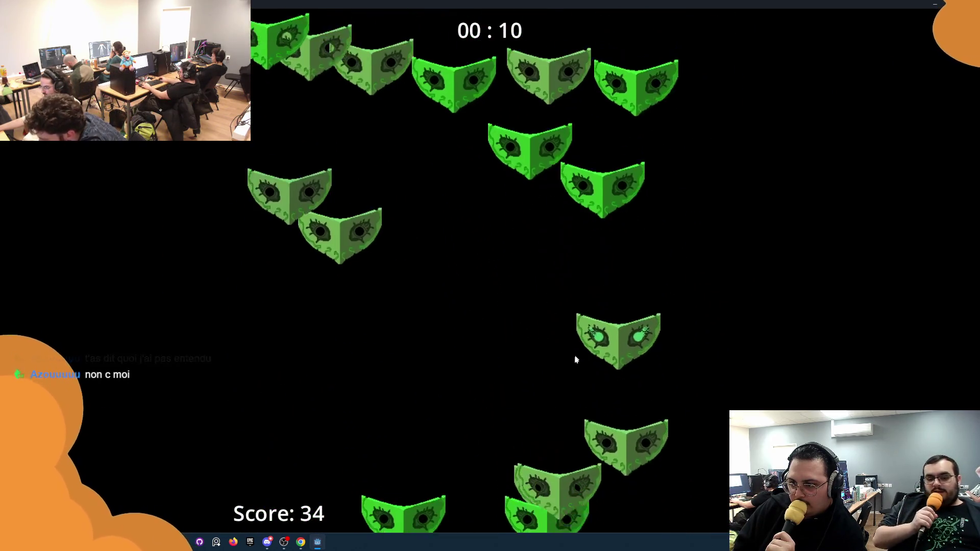
{"action": "left_click", "coordinate": [602, 467]}
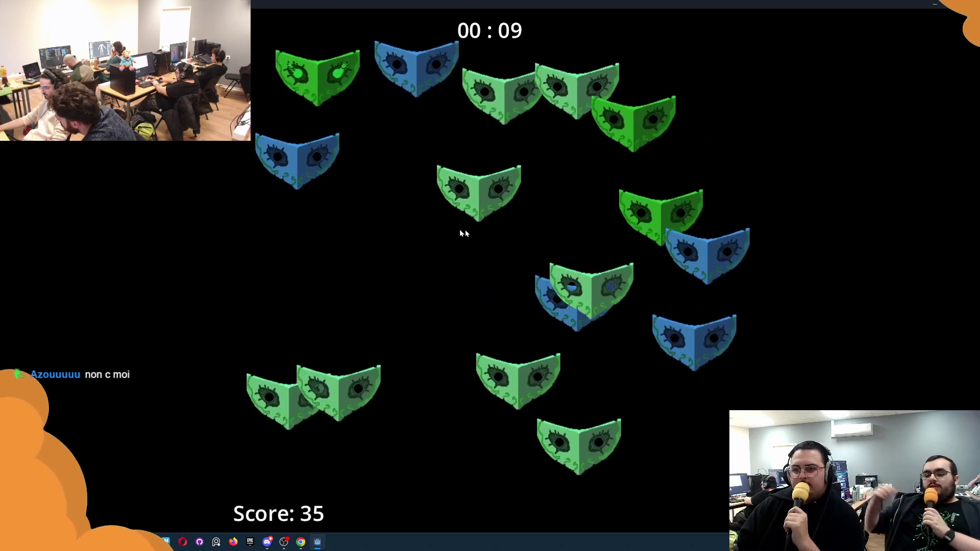
{"action": "left_click", "coordinate": [533, 157]}
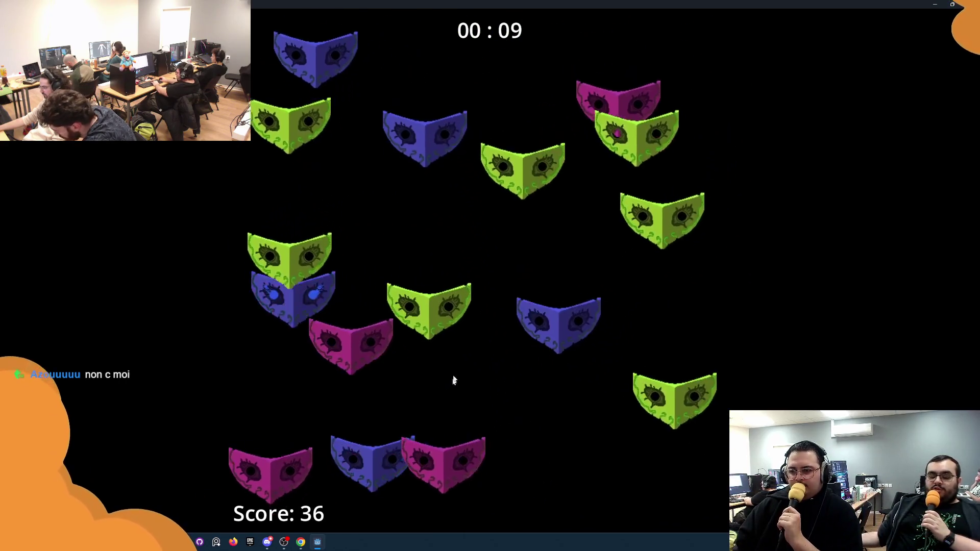
{"action": "left_click", "coordinate": [288, 250]}
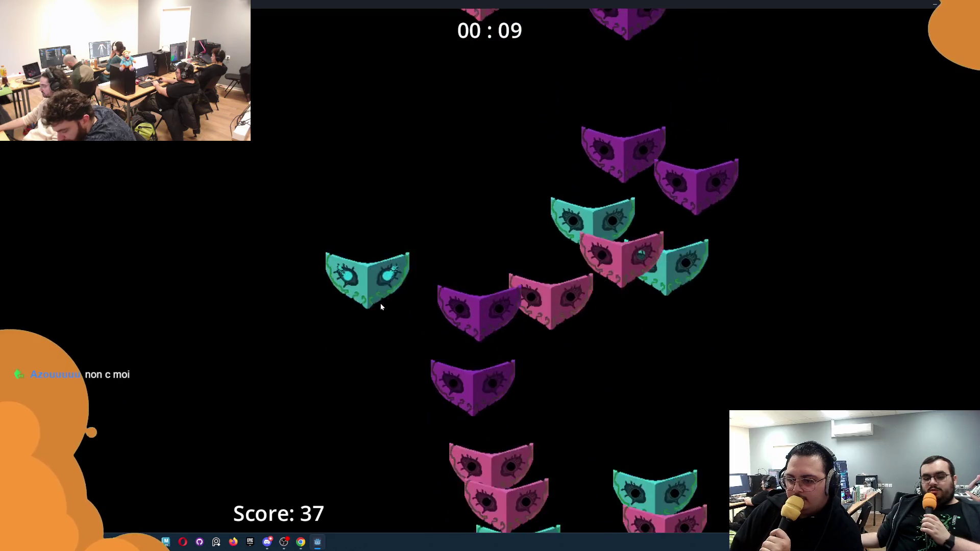
{"action": "left_click", "coordinate": [381, 301]}
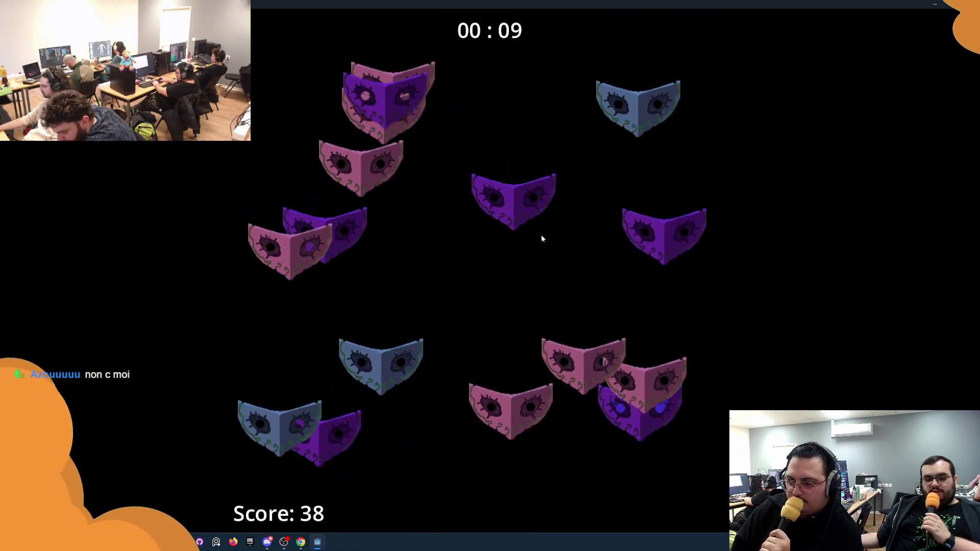
{"action": "left_click", "coordinate": [380, 324]}
{"action": "left_click", "coordinate": [380, 324]}
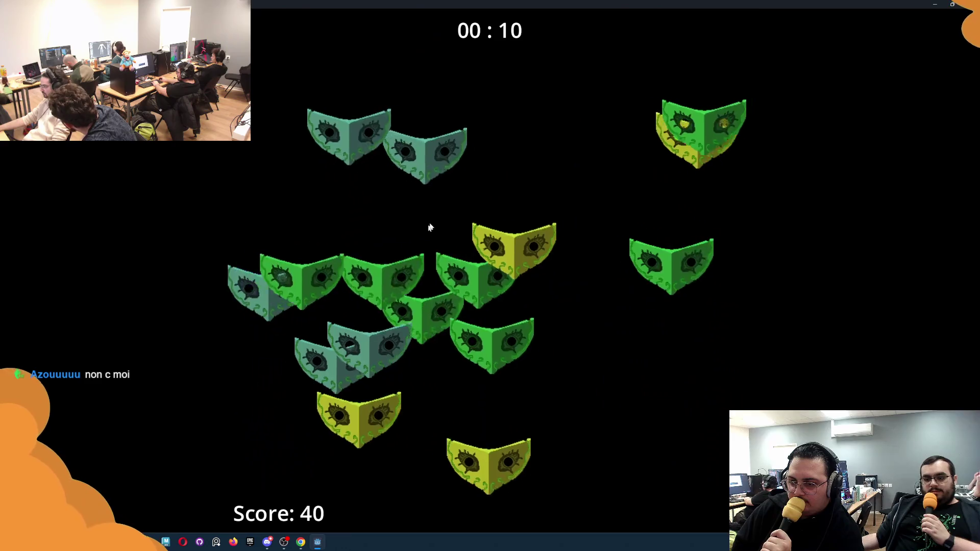
{"action": "left_click", "coordinate": [445, 135]}
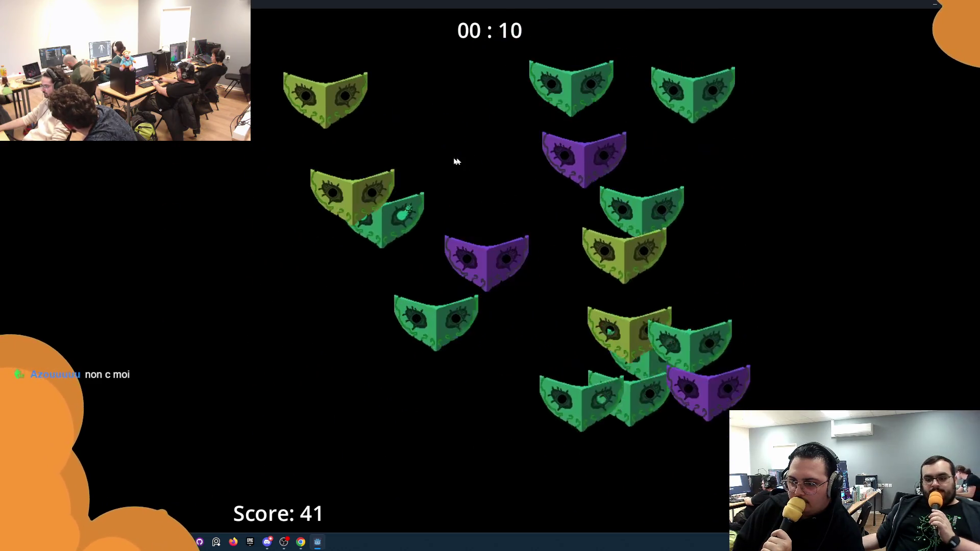
{"action": "left_click", "coordinate": [357, 204]}
{"action": "left_click", "coordinate": [505, 411]}
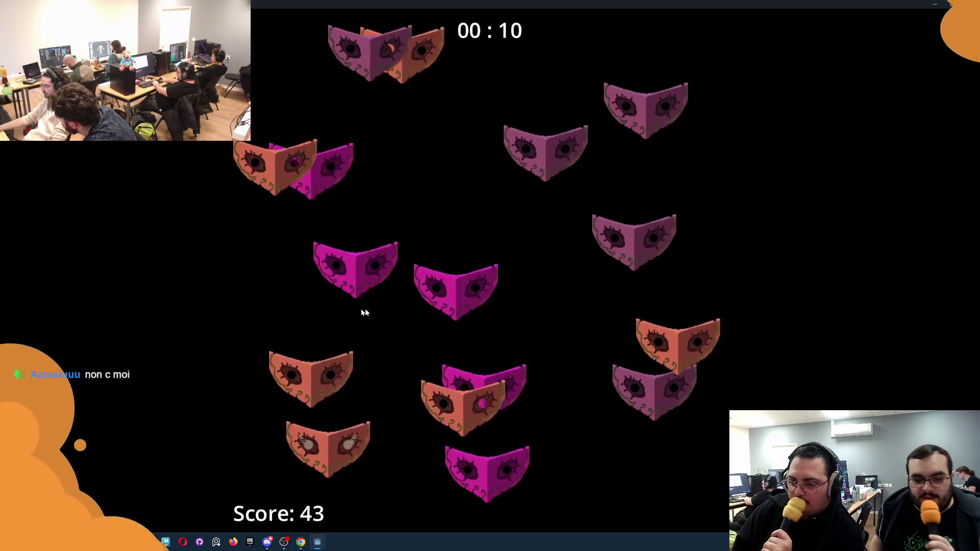
Step: Pick the remaining glowing-eyed masks, including teal and lime ones, to reach a score of 52
{"action": "left_click", "coordinate": [445, 341]}
{"action": "left_click", "coordinate": [465, 392]}
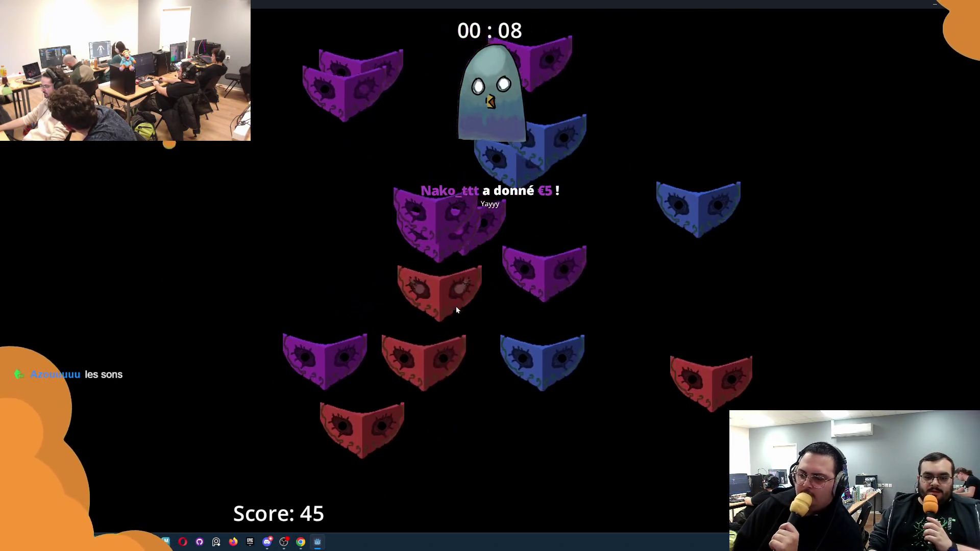
{"action": "left_click", "coordinate": [714, 289]}
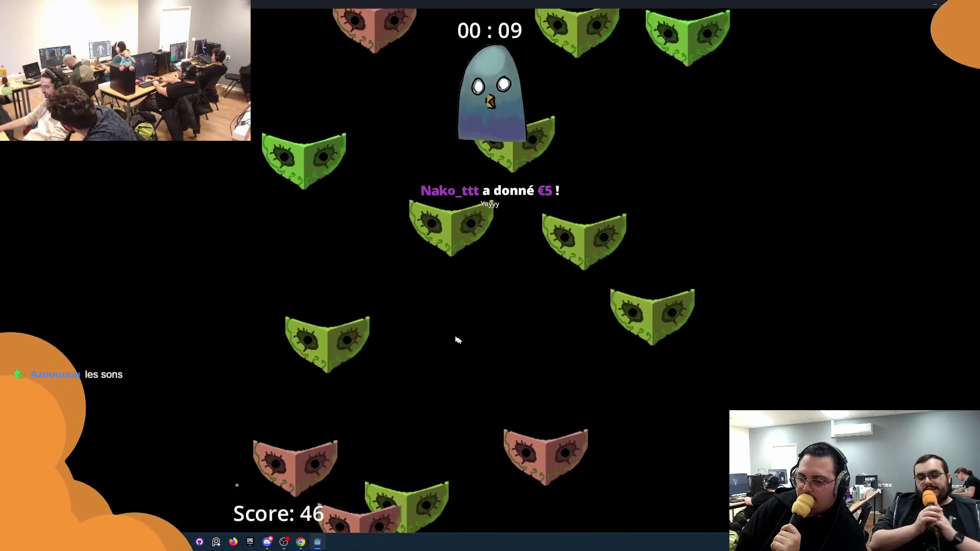
{"action": "left_click", "coordinate": [412, 215]}
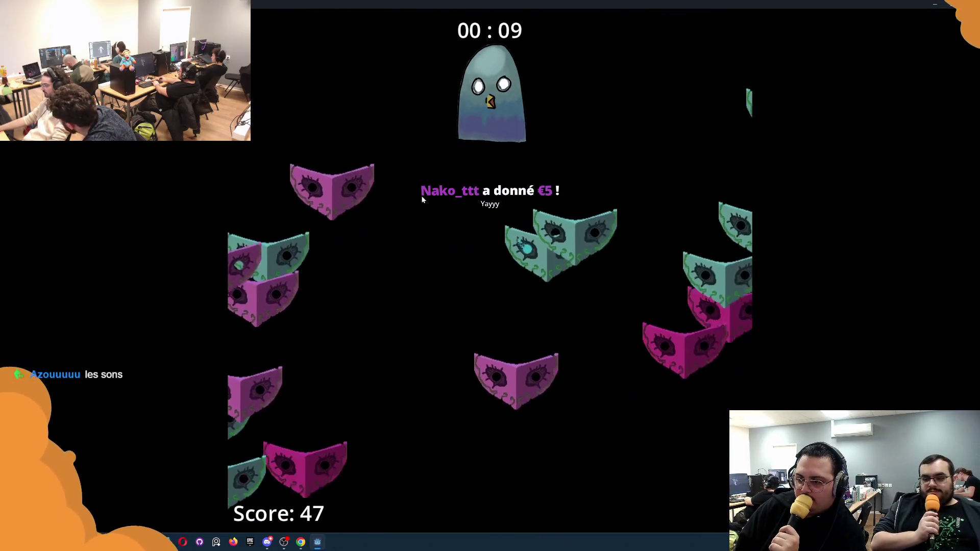
{"action": "left_click", "coordinate": [434, 230]}
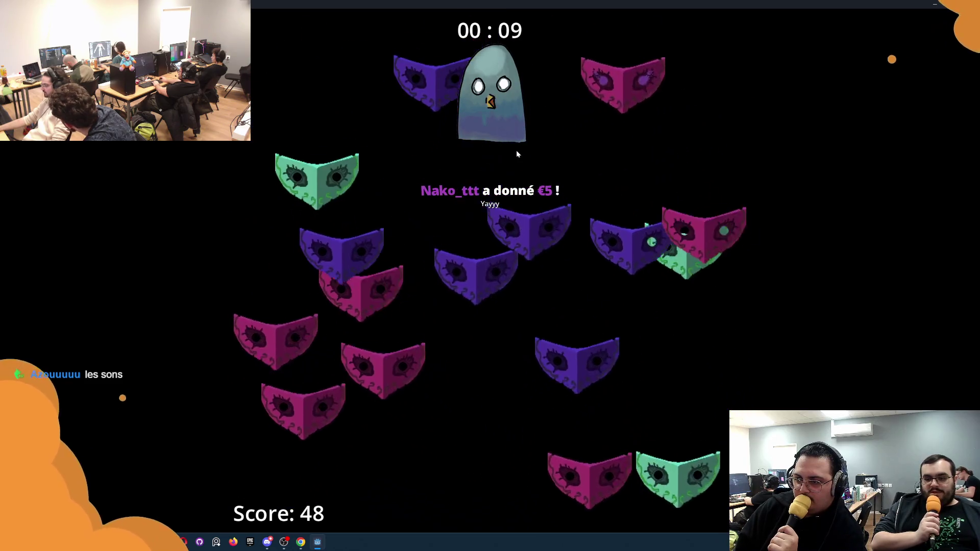
{"action": "left_click", "coordinate": [273, 113]}
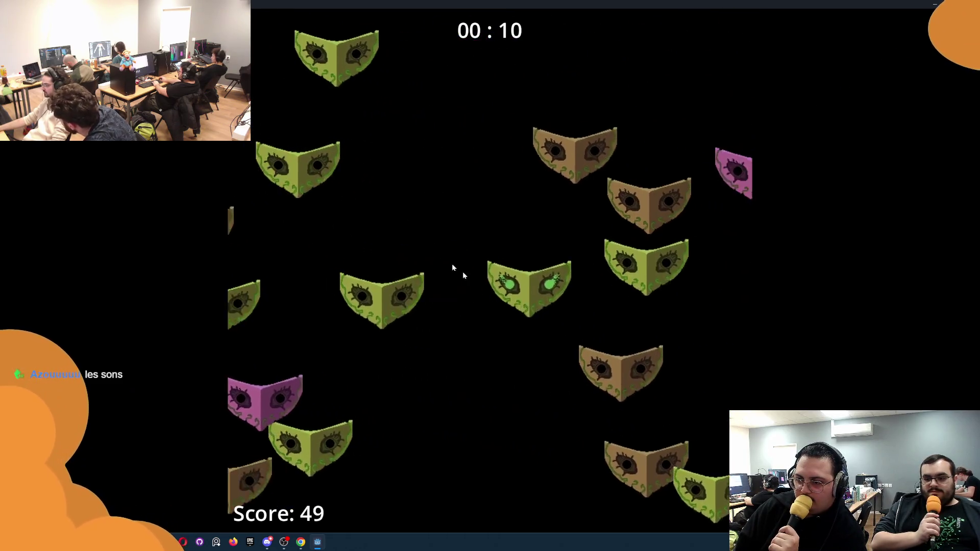
{"action": "left_click", "coordinate": [551, 267]}
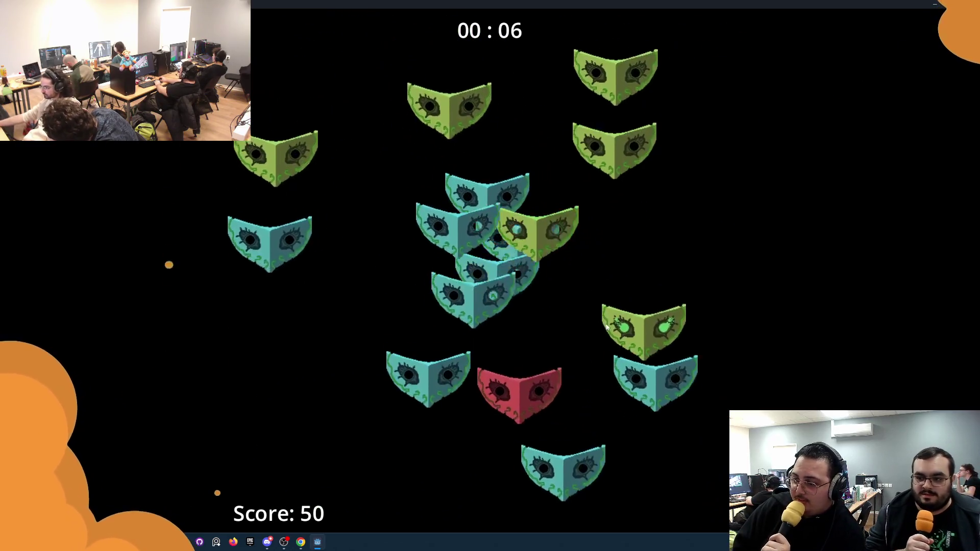
{"action": "left_click", "coordinate": [537, 215]}
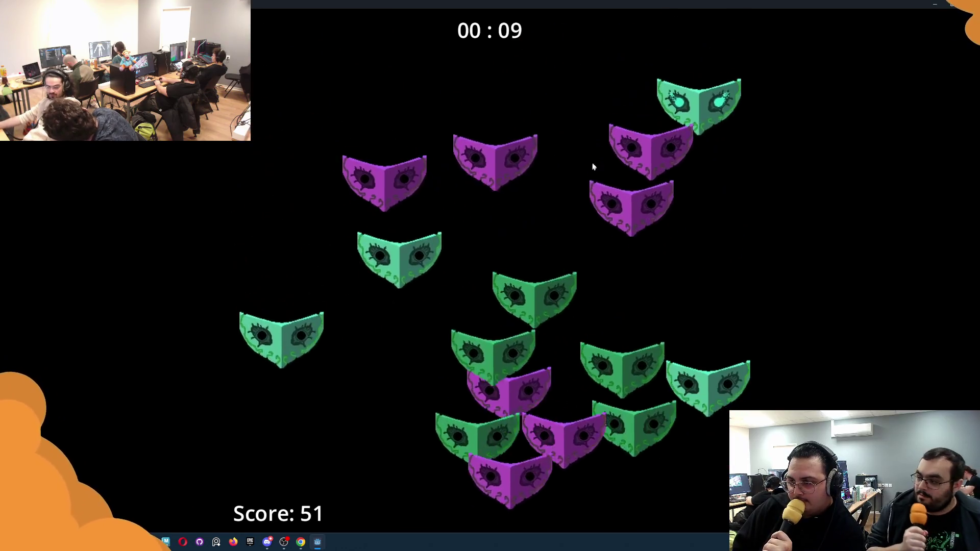
{"action": "left_click", "coordinate": [689, 288]}
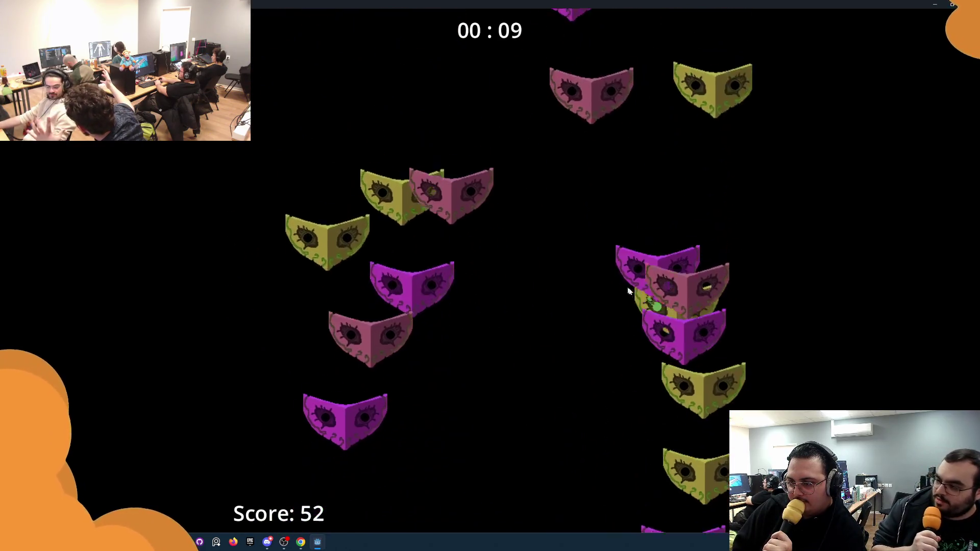
Step: Pick the glowing-eyed mask, including a purple one, in each of the next rounds
{"action": "left_click", "coordinate": [637, 387]}
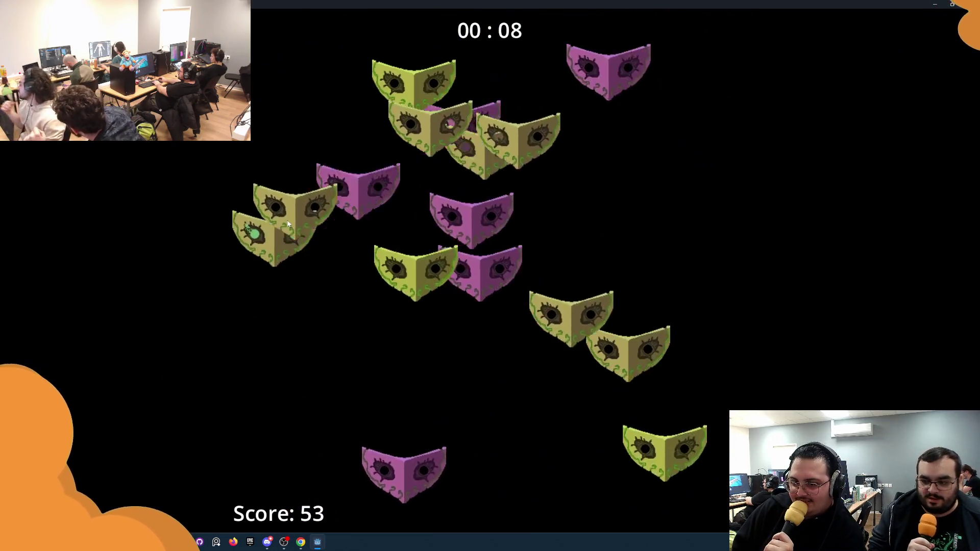
{"action": "left_click", "coordinate": [485, 217]}
{"action": "left_click", "coordinate": [666, 229]}
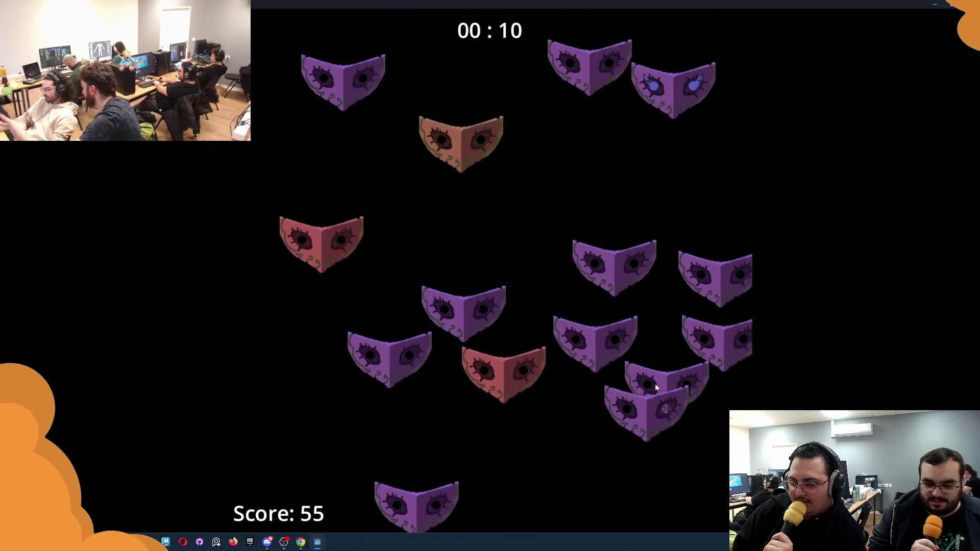
{"action": "left_click", "coordinate": [555, 238]}
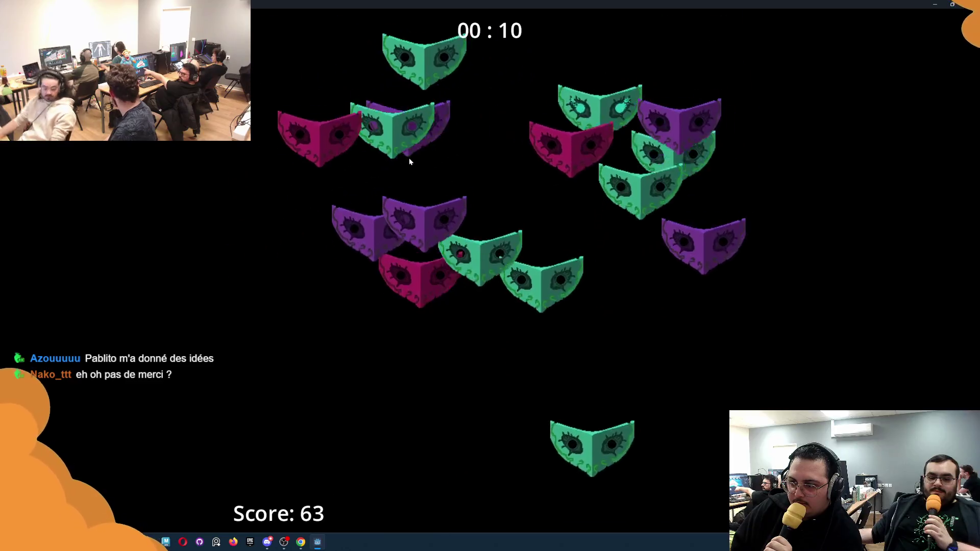
{"action": "left_click", "coordinate": [427, 105]}
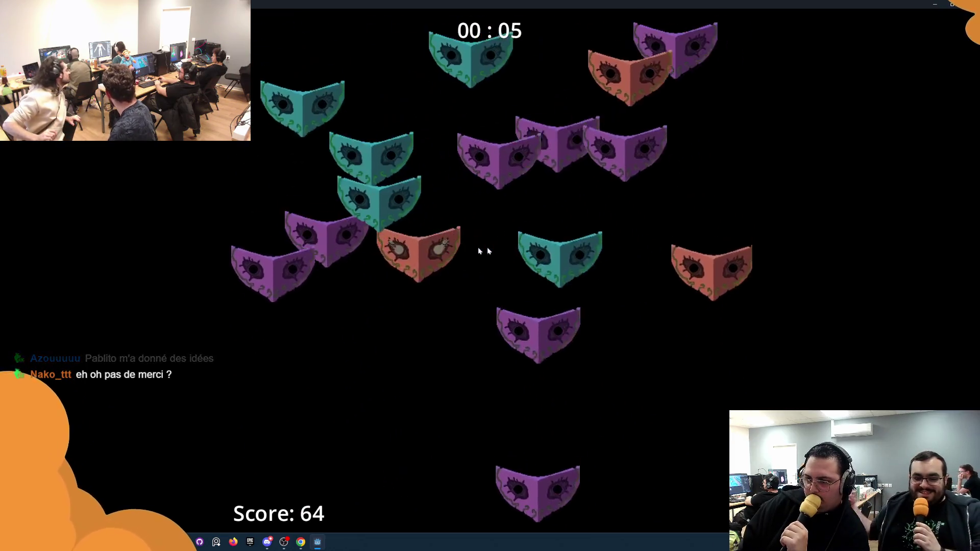
{"action": "left_click", "coordinate": [418, 251]}
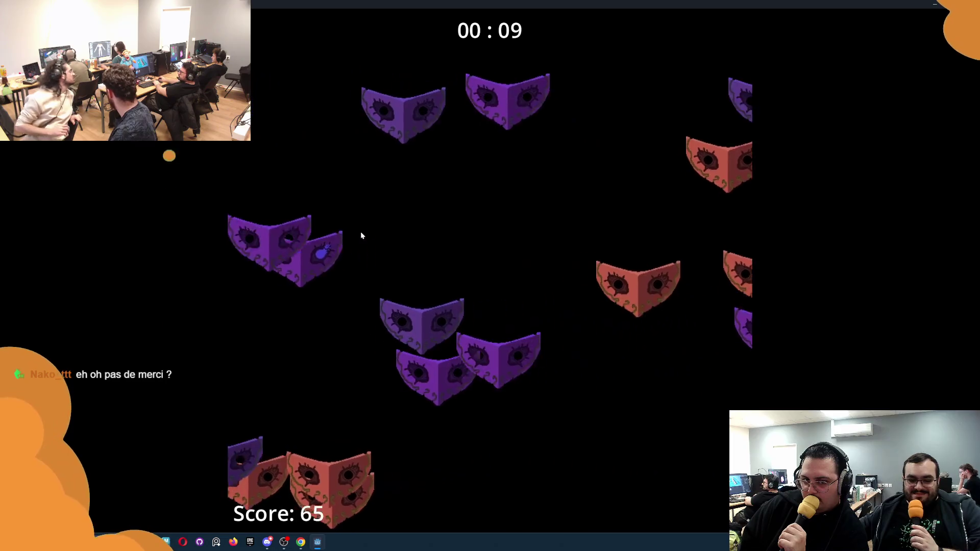
Step: Spot the mismatched mask in each remaining wave, finishing the game at a score of 76
{"action": "left_click", "coordinate": [373, 297]}
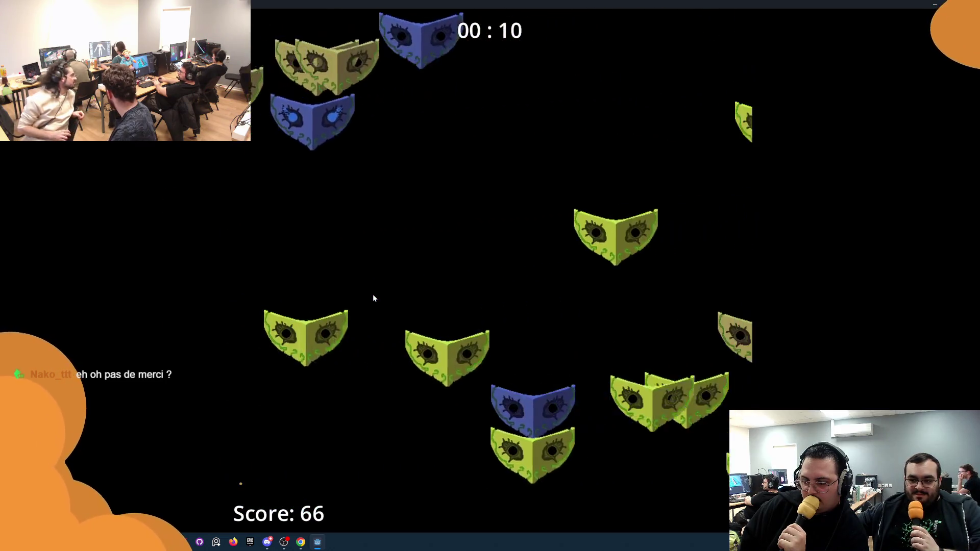
{"action": "left_click", "coordinate": [453, 116]}
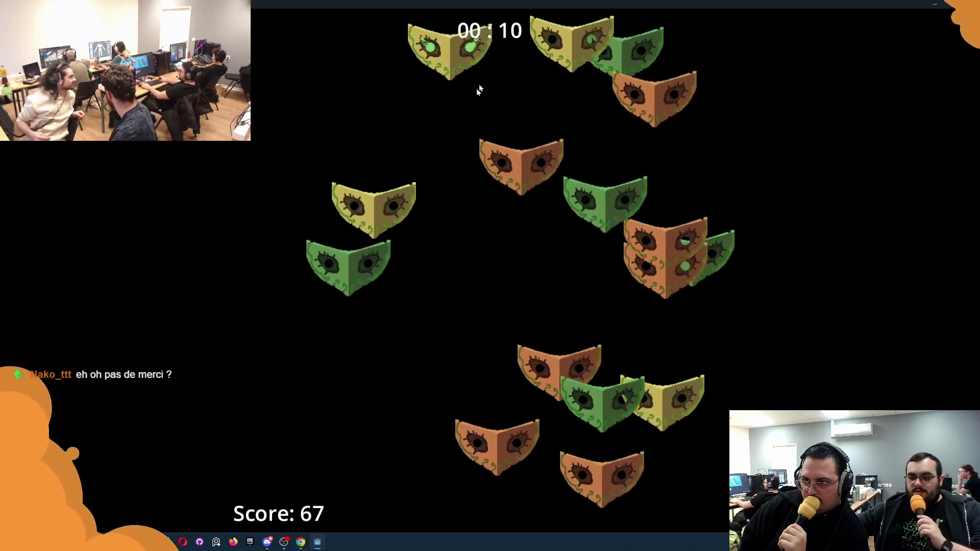
{"action": "left_click", "coordinate": [443, 84]}
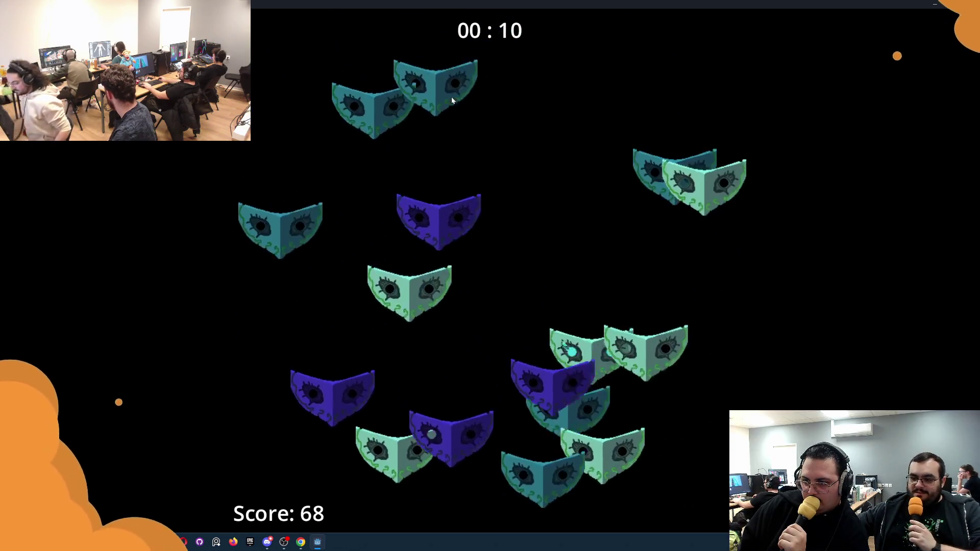
{"action": "left_click", "coordinate": [553, 91]}
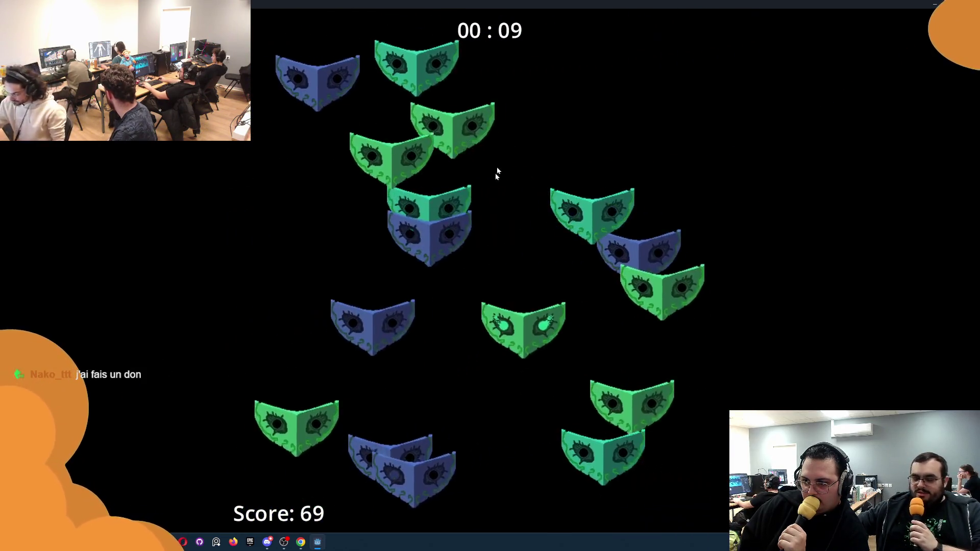
{"action": "left_click", "coordinate": [383, 336]}
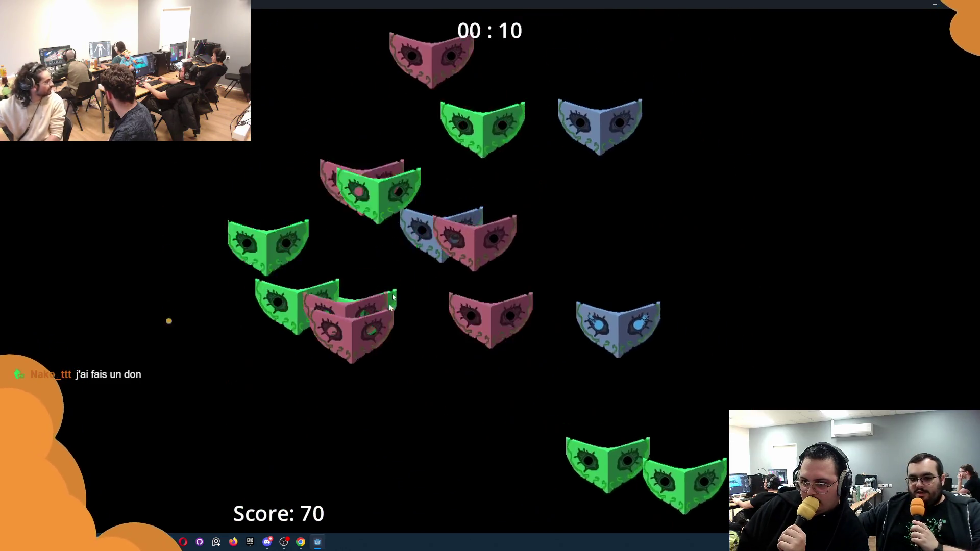
{"action": "left_click", "coordinate": [336, 219]}
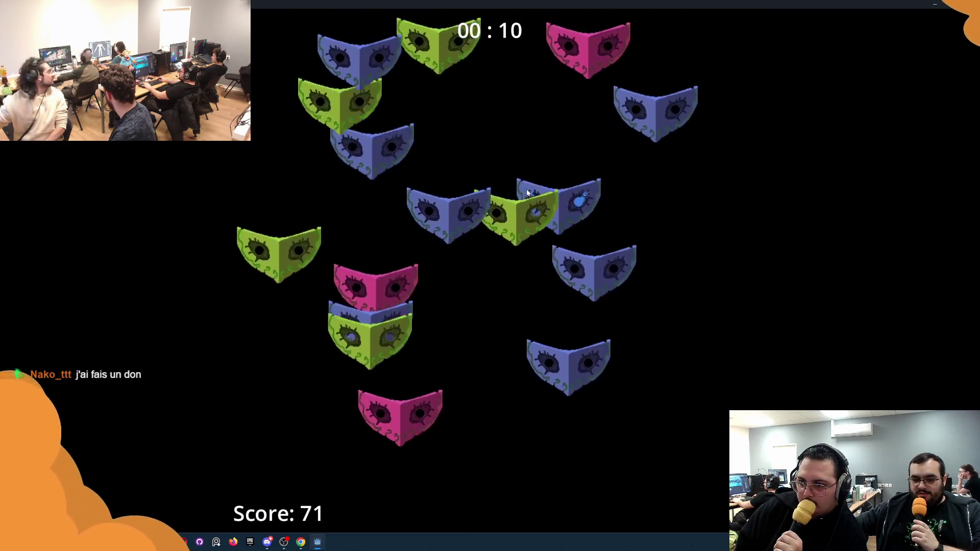
{"action": "left_click", "coordinate": [355, 236]}
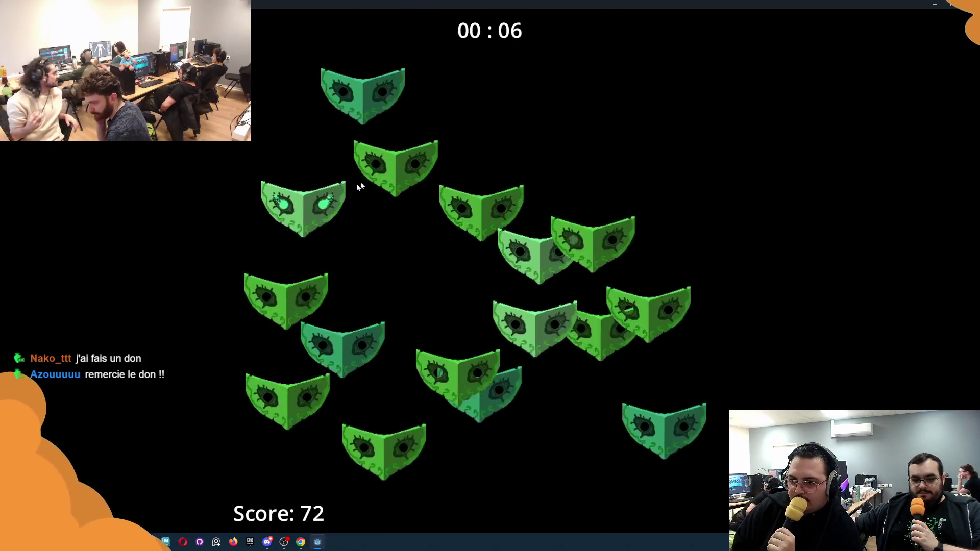
{"action": "left_click", "coordinate": [336, 194]}
{"action": "left_click", "coordinate": [609, 232]}
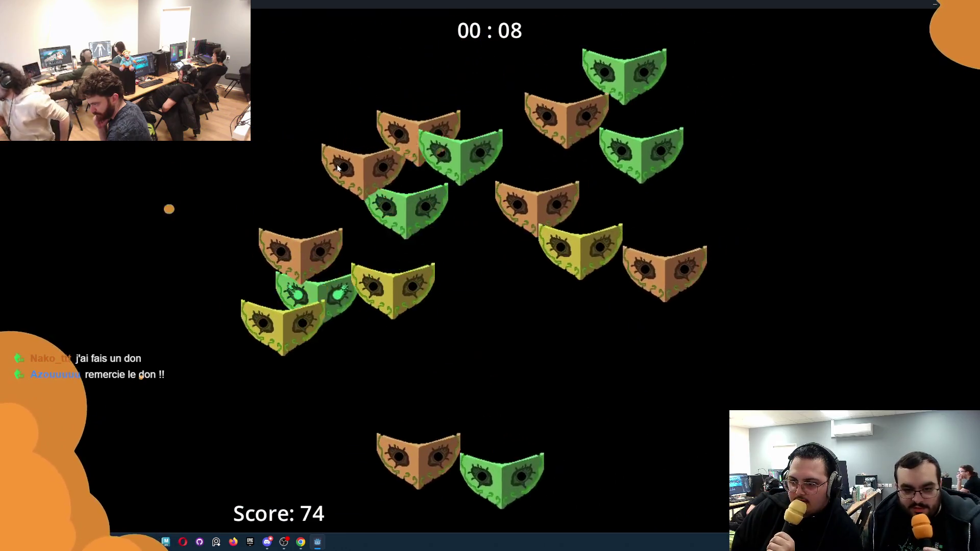
{"action": "left_click", "coordinate": [620, 479]}
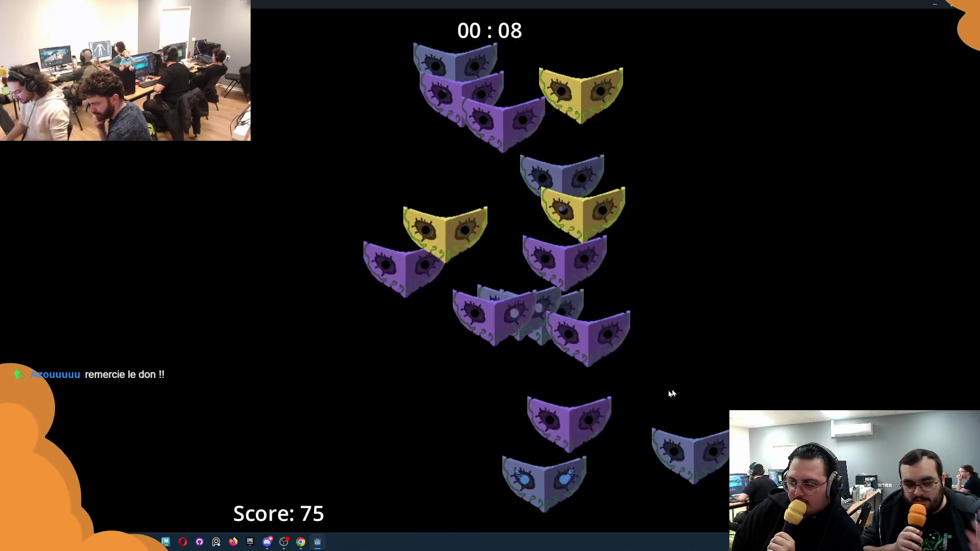
{"action": "left_click", "coordinate": [398, 360]}
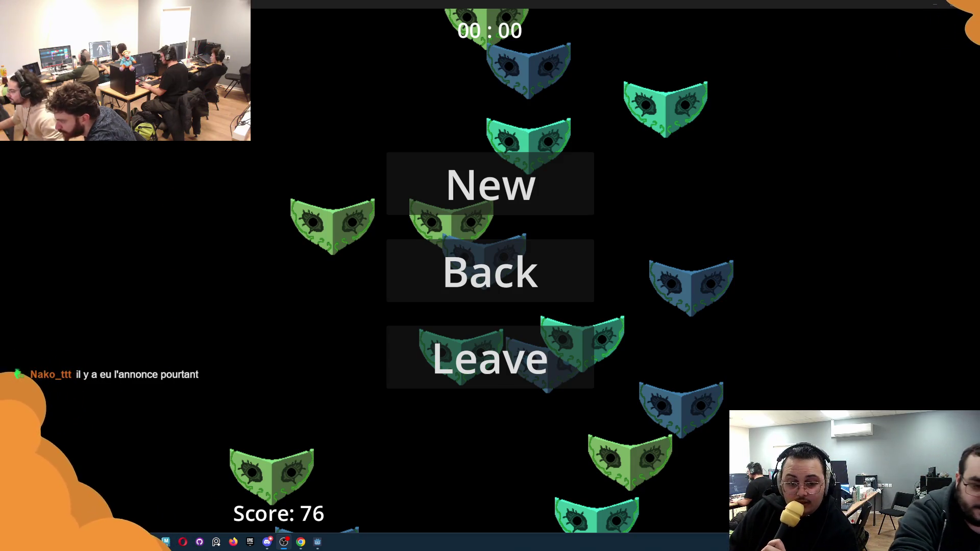
Step: Check the leaderboard's Easy high score of 76, then start a new game on Hard
{"action": "left_click", "coordinate": [487, 282]}
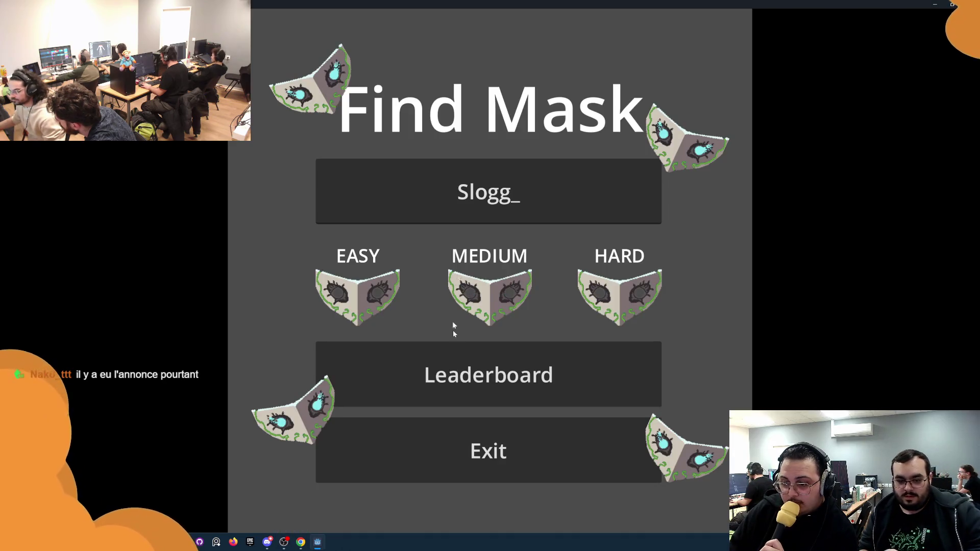
{"action": "left_click", "coordinate": [457, 367]}
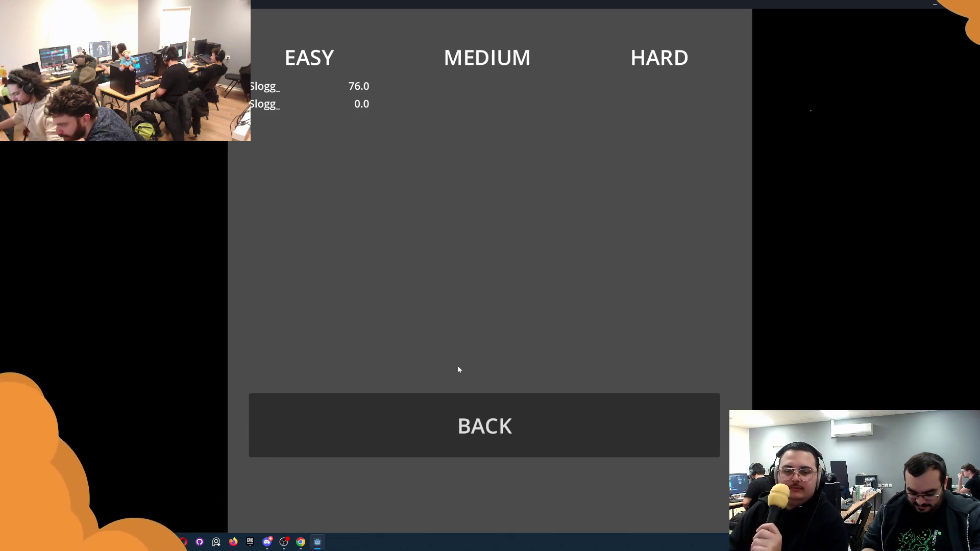
{"action": "left_click", "coordinate": [446, 431]}
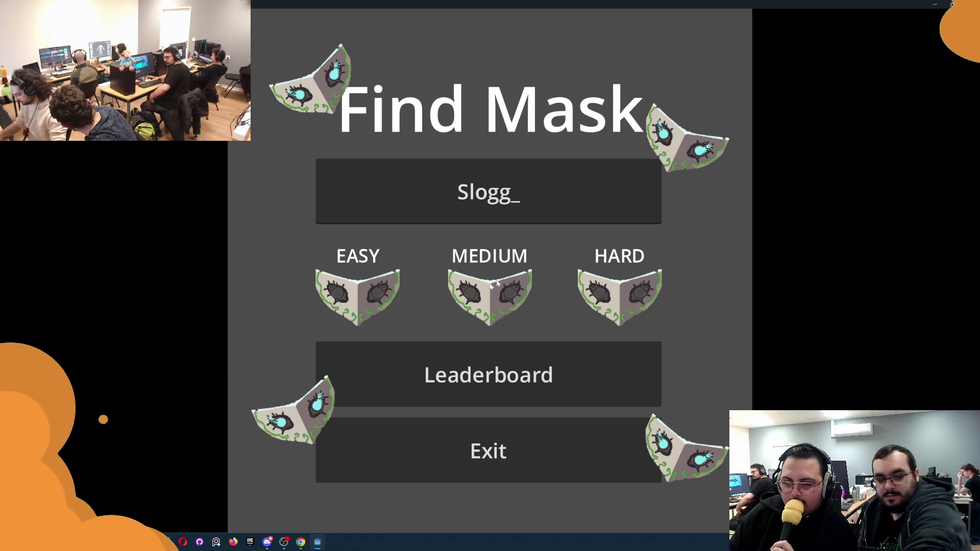
{"action": "left_click", "coordinate": [601, 279]}
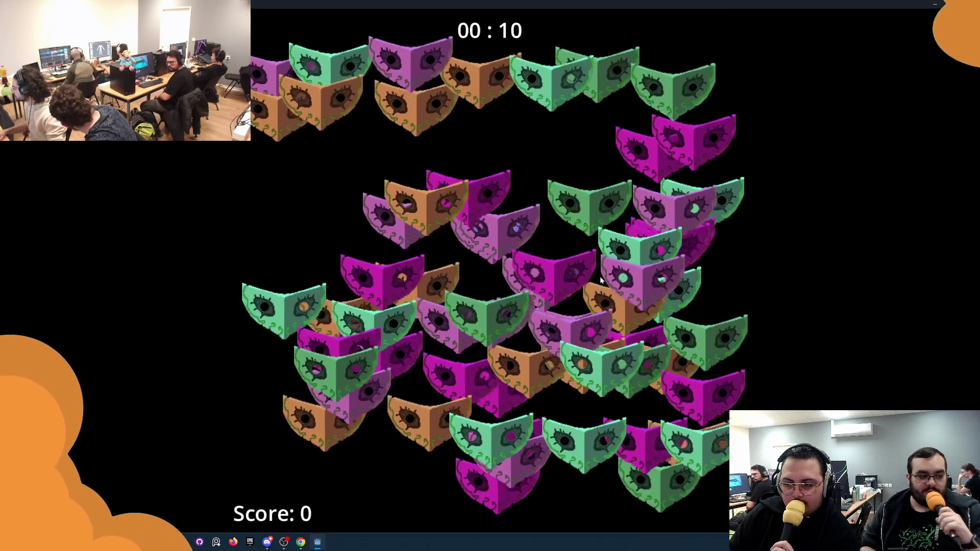
Step: Spot the odd mask in five dense Hard waves for a score of 5, then return to the menu
{"action": "left_click", "coordinate": [435, 176]}
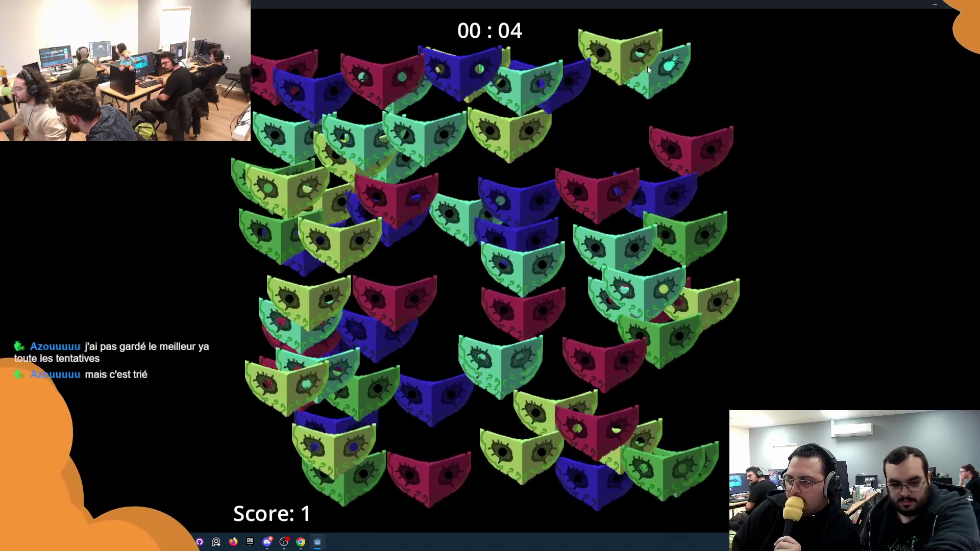
{"action": "left_click", "coordinate": [647, 67]}
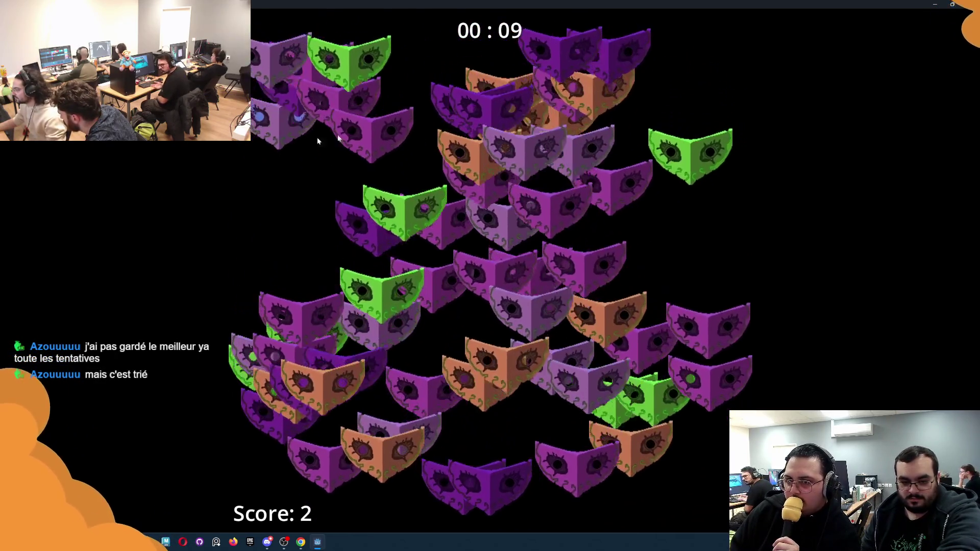
{"action": "left_click", "coordinate": [266, 150]}
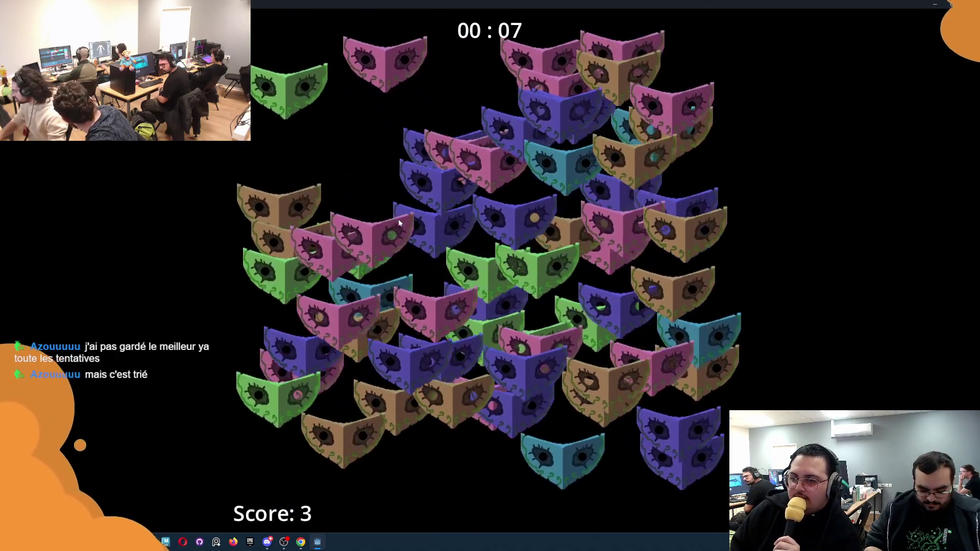
{"action": "left_click", "coordinate": [437, 355]}
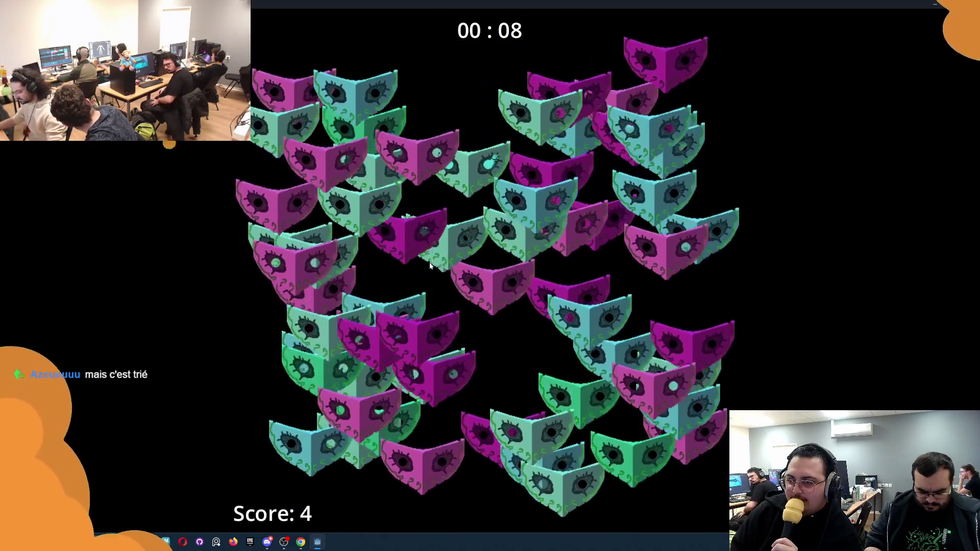
{"action": "left_click", "coordinate": [430, 207]}
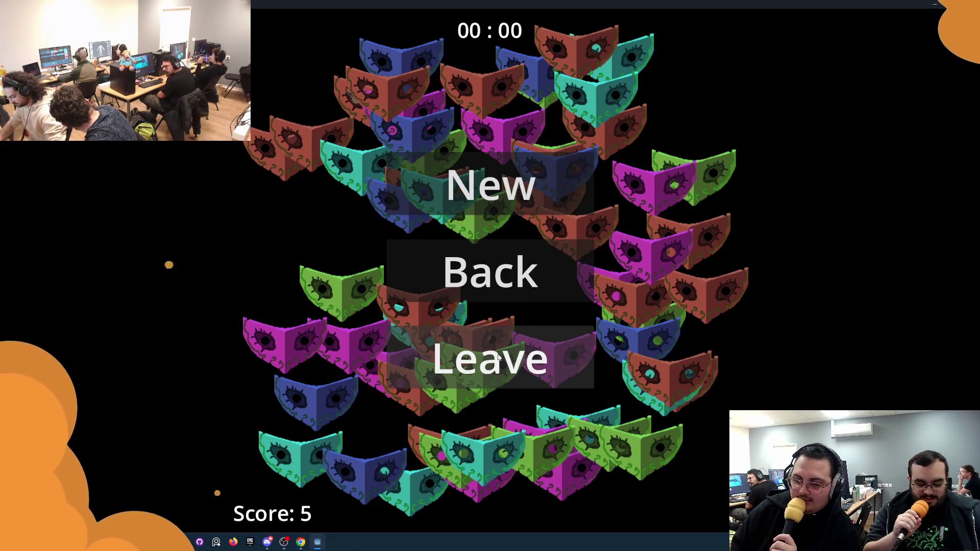
{"action": "left_click", "coordinate": [503, 274]}
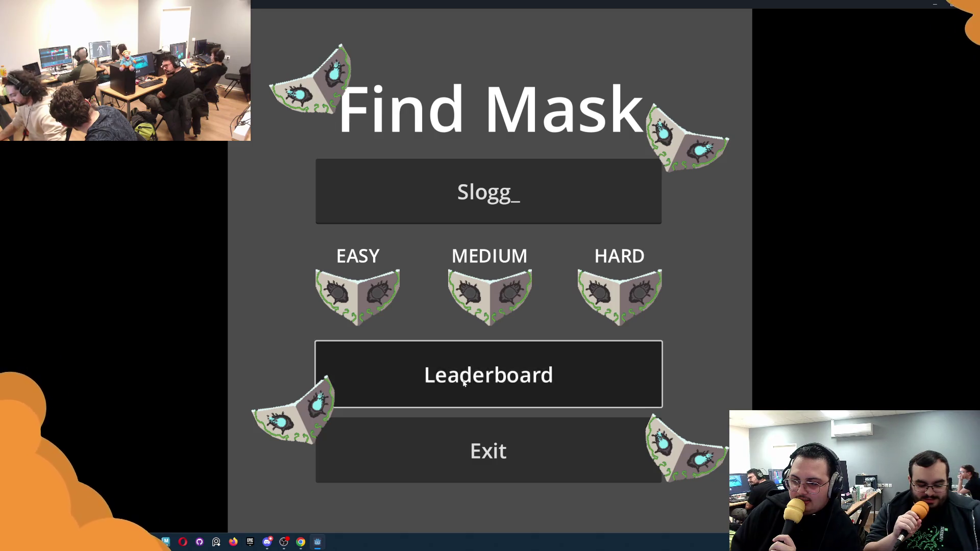
Step: Open the leaderboard to confirm the Hard score of 5 beside Easy's 76, then go back
{"action": "left_click", "coordinate": [474, 376]}
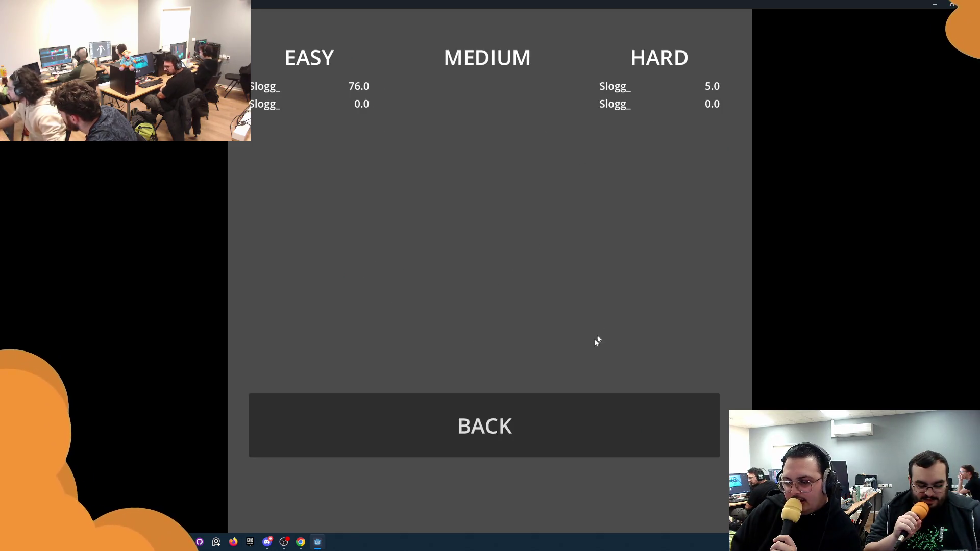
{"action": "left_click", "coordinate": [510, 426]}
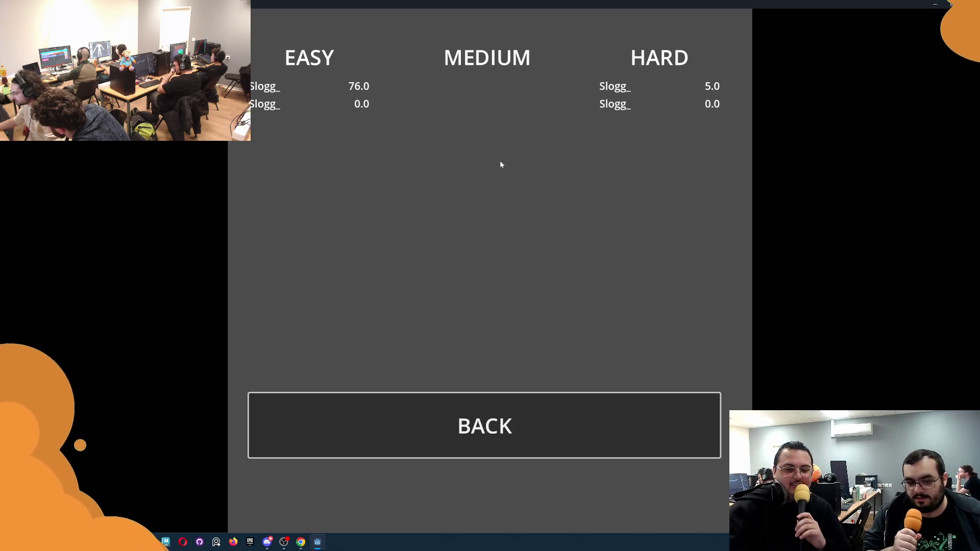
{"action": "left_click", "coordinate": [495, 396]}
Step: Start a Medium game, spot one odd mask for a score of 1, then return to the menu
{"action": "left_click", "coordinate": [529, 182]}
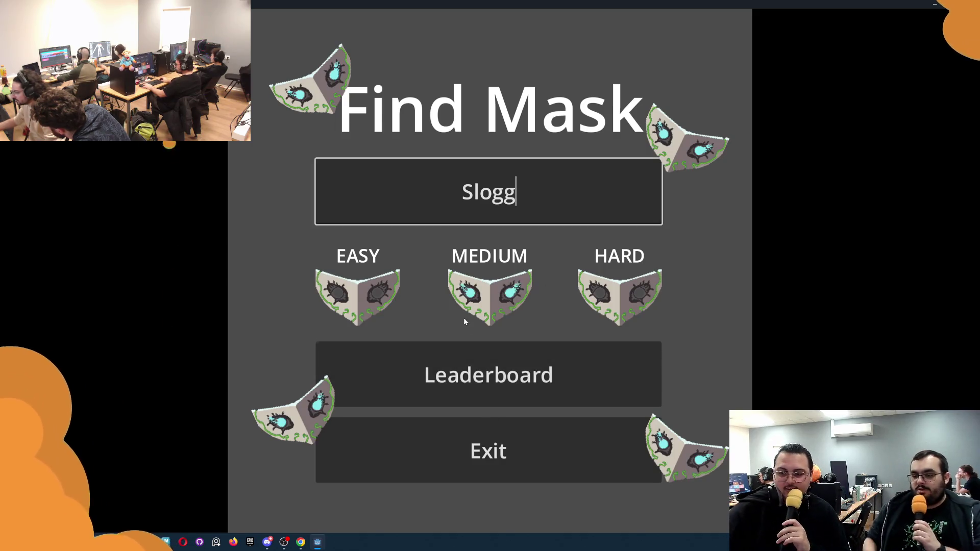
{"action": "left_click", "coordinate": [506, 289]}
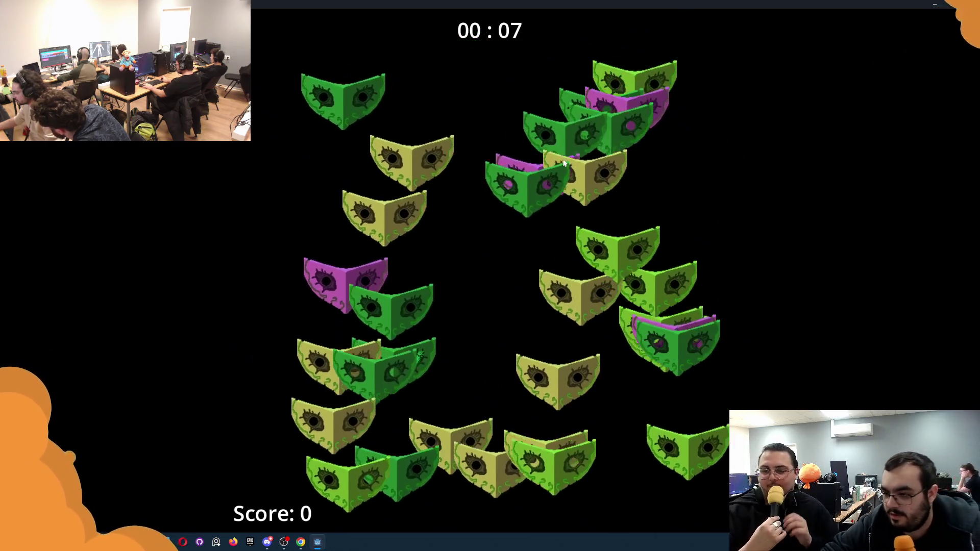
{"action": "left_click", "coordinate": [451, 340]}
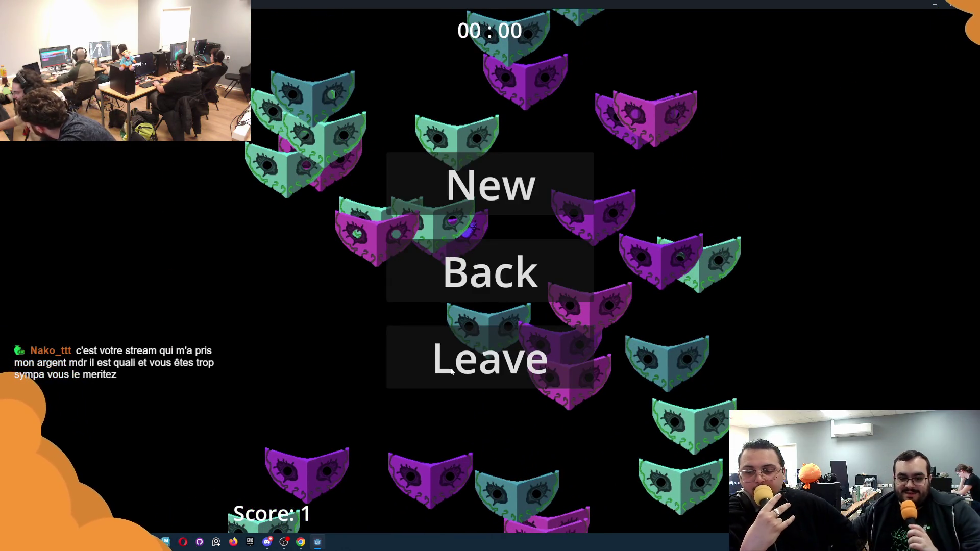
{"action": "left_click", "coordinate": [462, 288]}
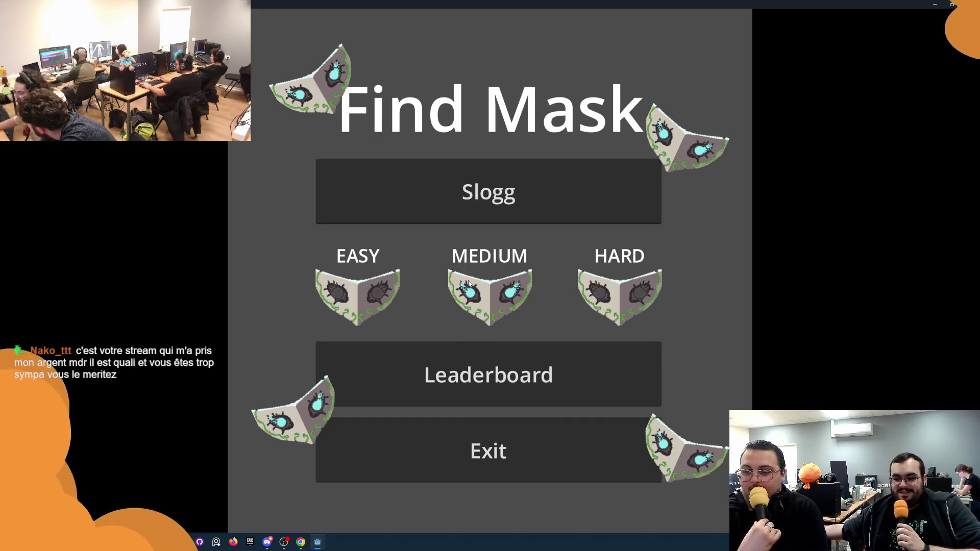
Step: View the leaderboard showing Medium 1, Easy 76 and Hard 5, then return to the main menu
{"action": "left_click", "coordinate": [480, 375]}
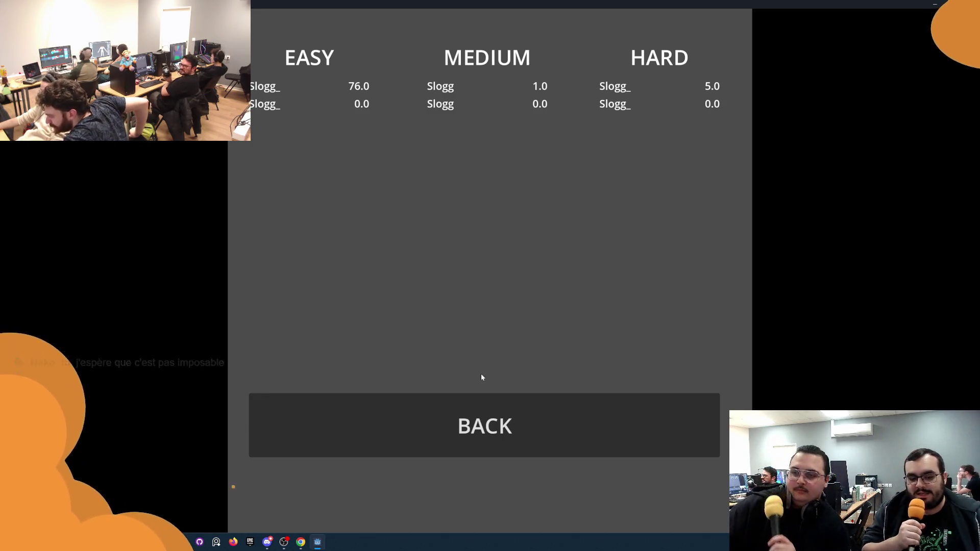
{"action": "left_click", "coordinate": [430, 457]}
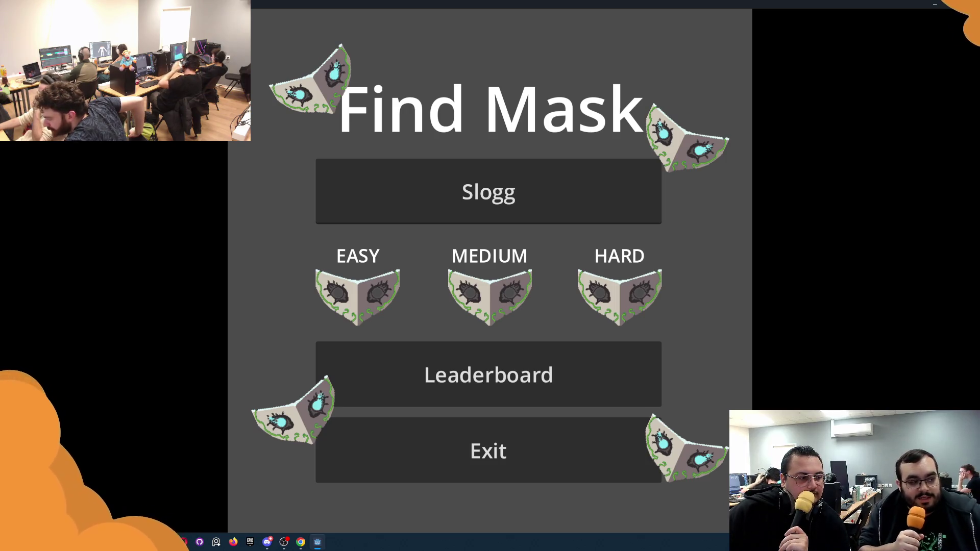
Step: Switch back to the Find Mask window and choose Exit on its main menu
{"action": "key", "text": "alt+Tab"}
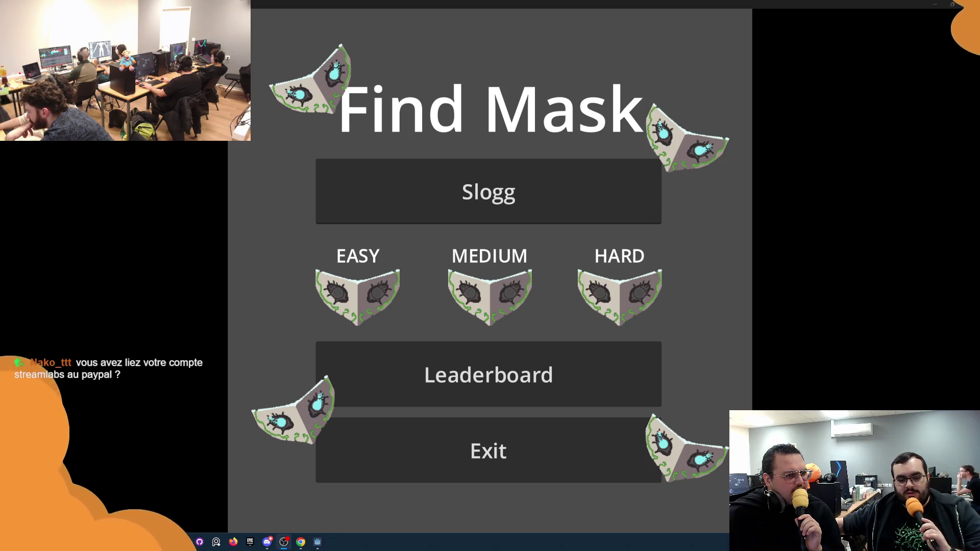
{"action": "left_click", "coordinate": [476, 463]}
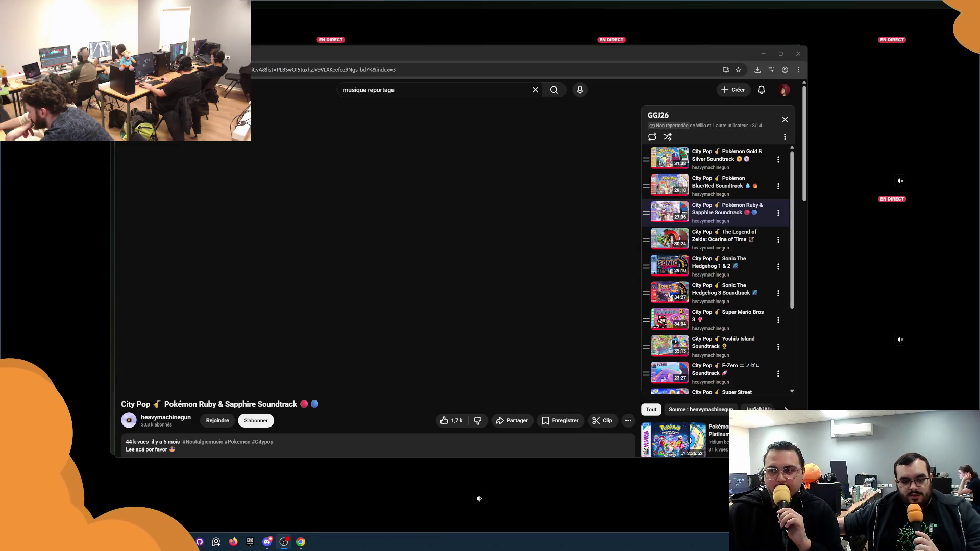
Step: Minimize the YouTube playlist window to reveal the live-stream grid behind it
{"action": "left_click", "coordinate": [568, 32]}
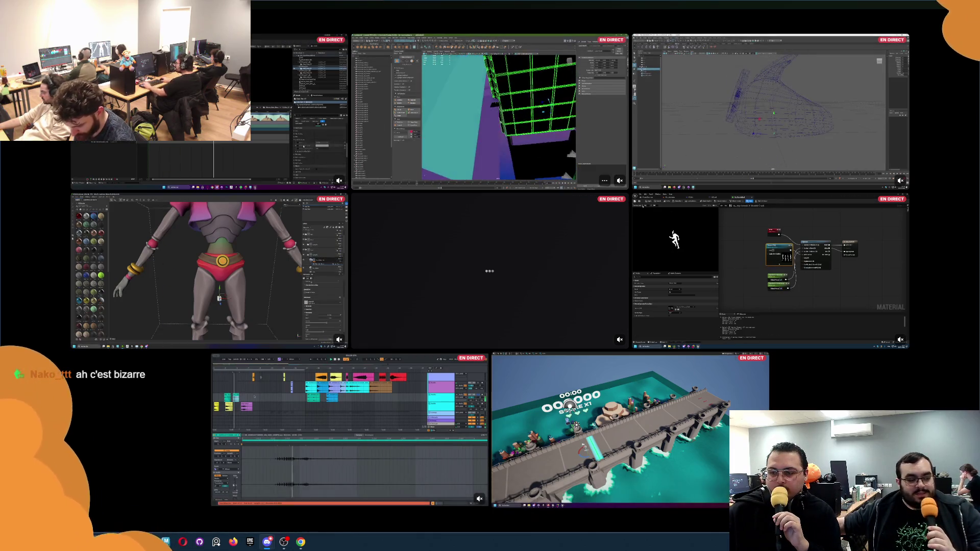
Step: Enlarge the Maya UV-editing stream tile into a focused full view
{"action": "left_click", "coordinate": [421, 128]}
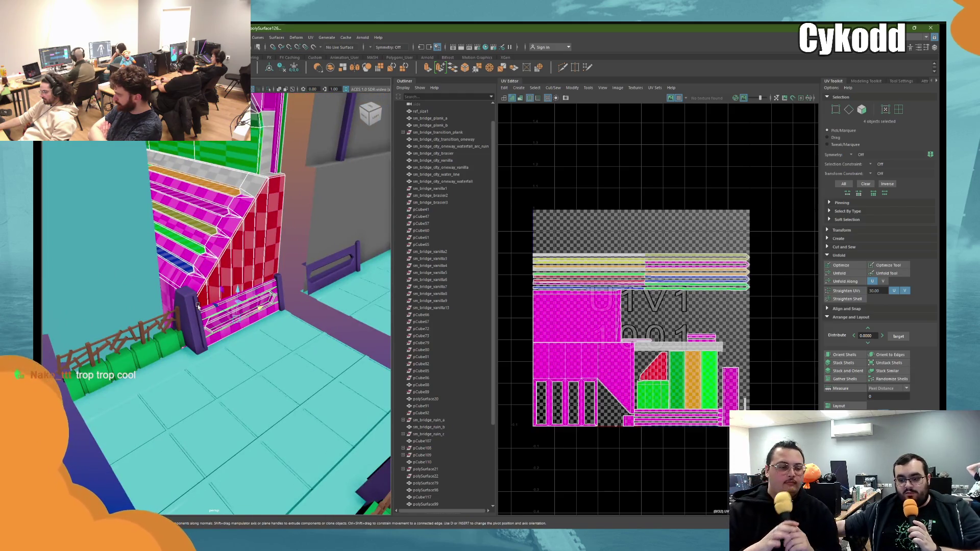
Step: Select the purple wall, its end cap and the dark wall posts, and frame them in view
{"action": "mouse_move", "coordinate": [295, 332]}
{"action": "left_mouse_down", "text": "alt"}
{"action": "mouse_move", "coordinate": [301, 377]}
{"action": "mouse_move", "coordinate": [286, 331]}
{"action": "left_mouse_up", "text": "alt"}
{"action": "left_click", "coordinate": [301, 377], "text": "shift"}
{"action": "left_click", "coordinate": [294, 322], "text": "shift"}
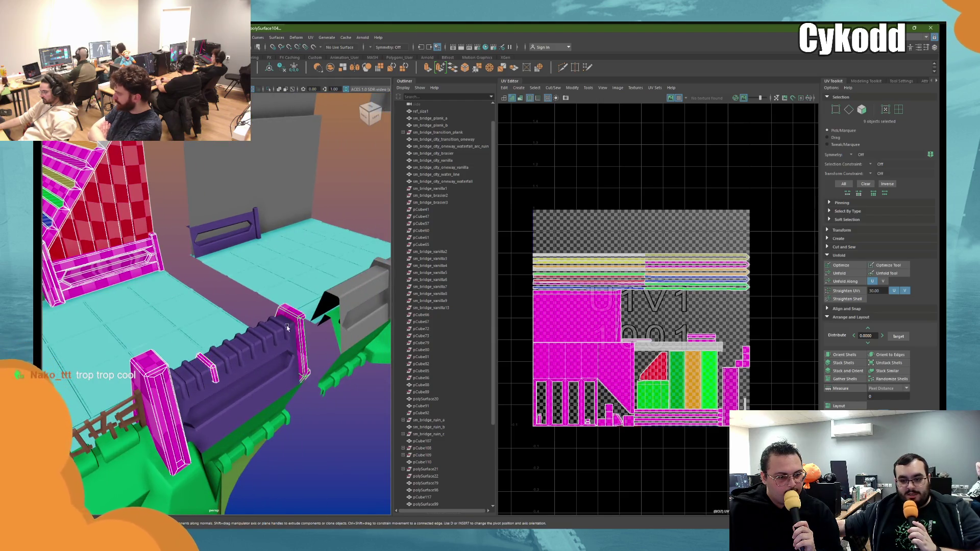
{"action": "left_click", "coordinate": [286, 327], "text": "shift"}
{"action": "left_click", "coordinate": [278, 337], "text": "shift"}
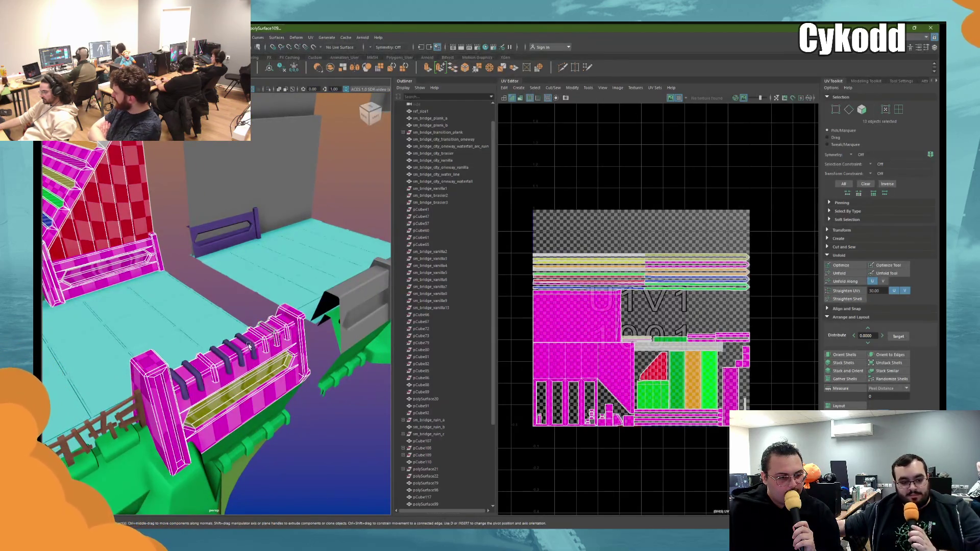
{"action": "left_click", "coordinate": [249, 345], "text": "shift"}
{"action": "left_click", "coordinate": [230, 351], "text": "shift"}
{"action": "left_click", "coordinate": [231, 346], "text": "shift"}
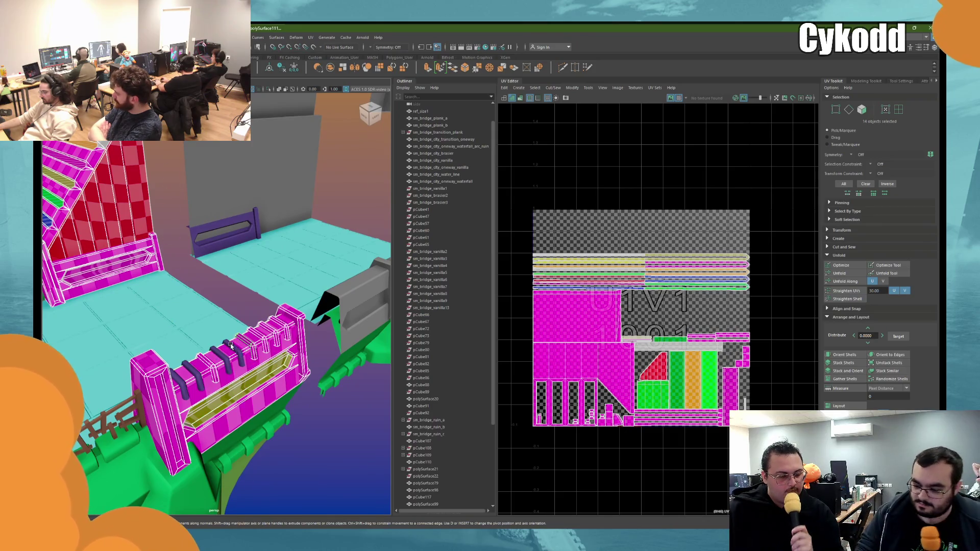
{"action": "left_click", "coordinate": [230, 347], "text": "shift"}
{"action": "left_click", "coordinate": [214, 357], "text": "shift"}
{"action": "left_click", "coordinate": [199, 368], "text": "shift"}
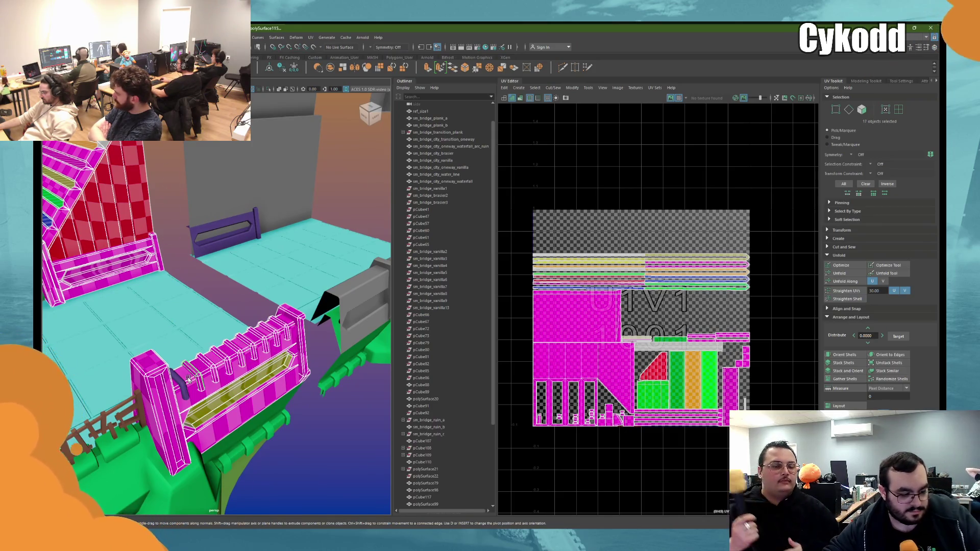
{"action": "left_click", "coordinate": [184, 382], "text": "shift"}
{"action": "mouse_move", "coordinate": [185, 382]}
{"action": "left_mouse_down", "text": "alt"}
{"action": "mouse_move", "coordinate": [210, 363]}
{"action": "mouse_move", "coordinate": [198, 325]}
{"action": "left_mouse_up", "text": "alt"}
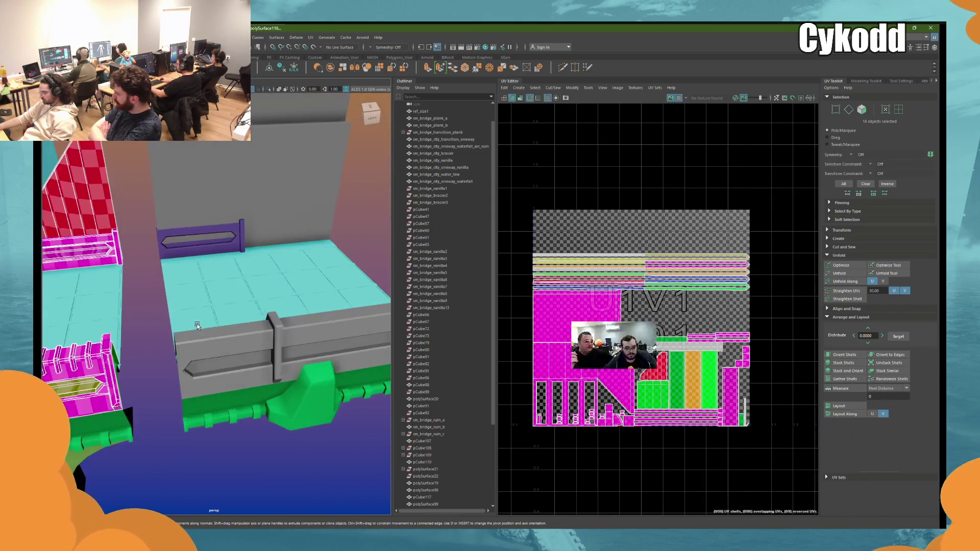
{"action": "key", "text": "f"}
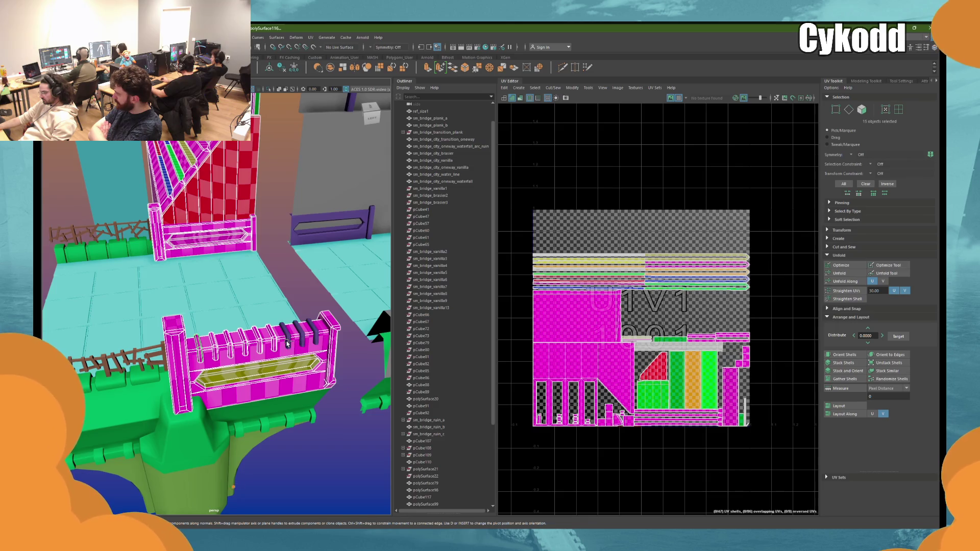
Step: Drop two small pickets, re-add the purple wall, and combine the nine pieces into polySurface117
{"action": "left_click_drag", "start_coordinate": [287, 344], "coordinate": [225, 351], "text": "ctrl"}
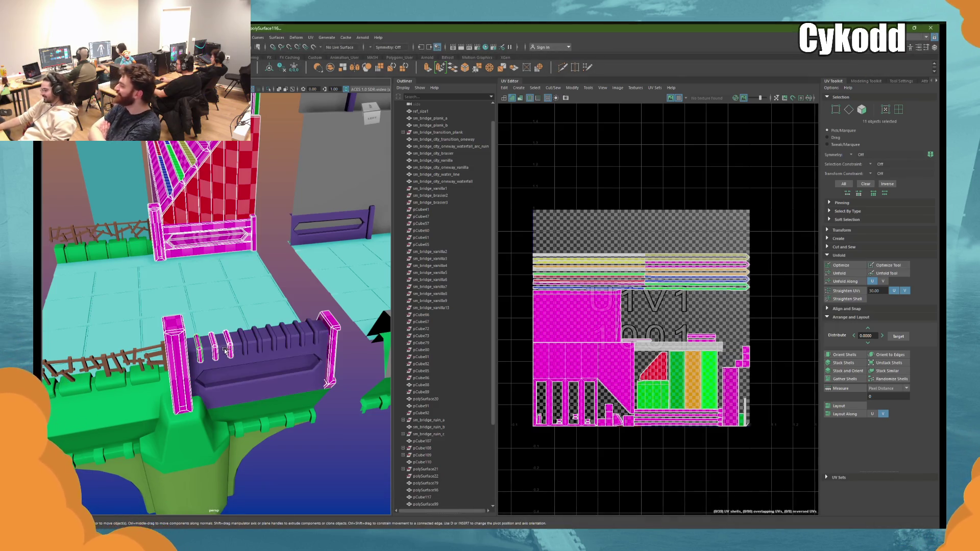
{"action": "left_click", "coordinate": [225, 351], "text": "ctrl"}
{"action": "left_click", "coordinate": [213, 349], "text": "ctrl"}
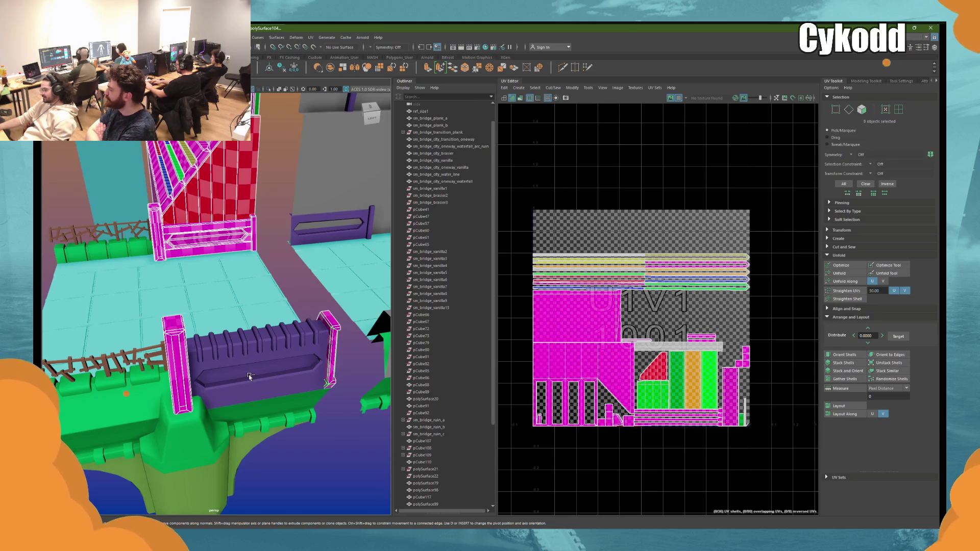
{"action": "left_click", "coordinate": [257, 369], "text": "shift"}
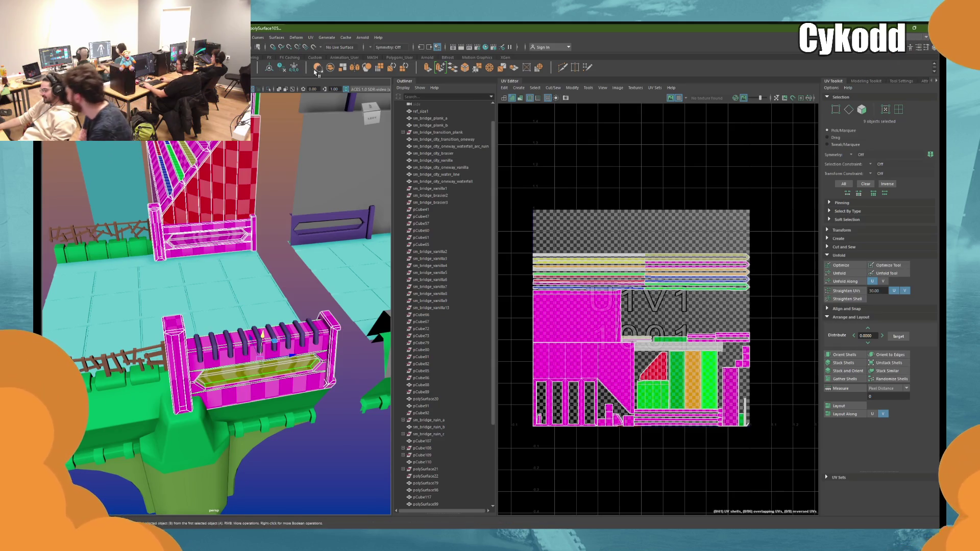
{"action": "left_click", "coordinate": [293, 70]}
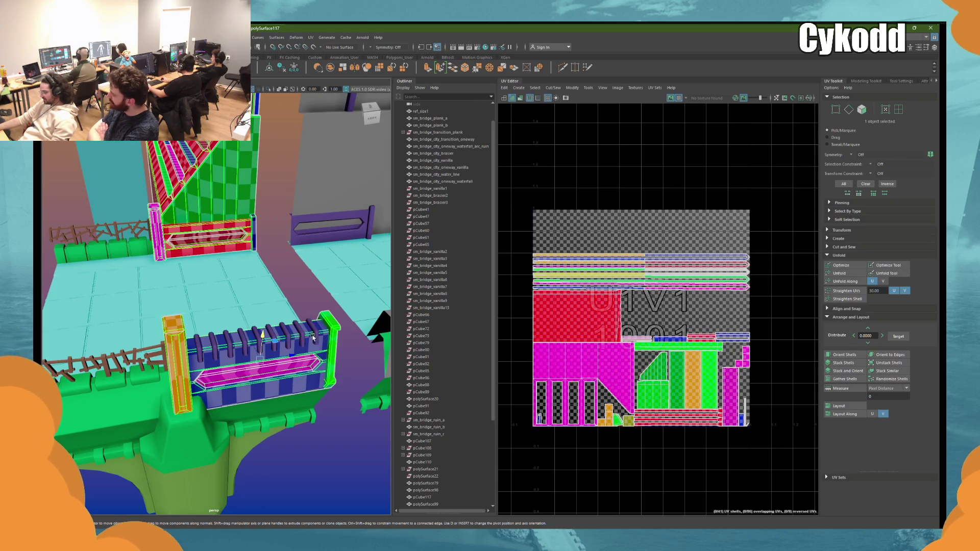
Step: Return to the combined wall polySurface117 and pack its UVs with Layout
{"action": "key", "text": "ctrl+z"}
{"action": "key", "text": "ctrl+z"}
{"action": "key", "text": "ctrl+z"}
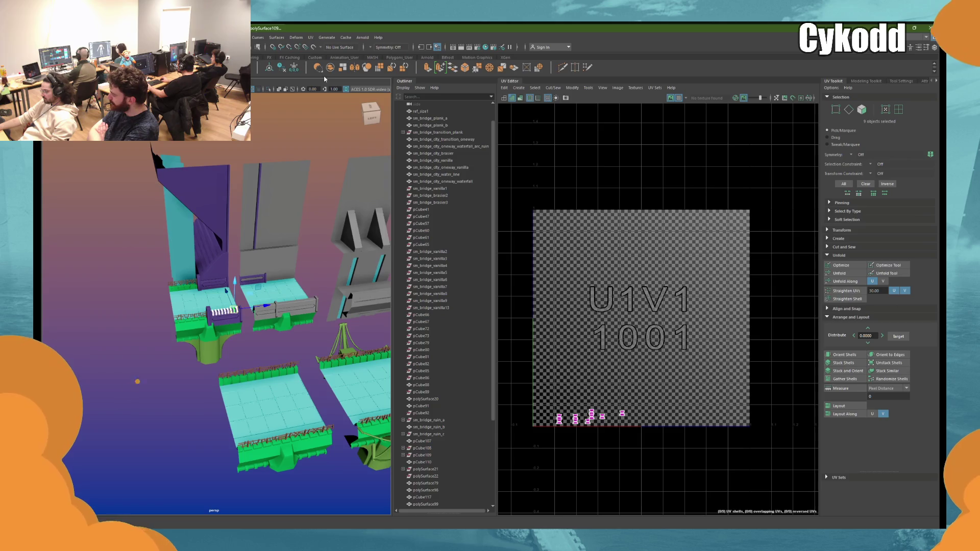
{"action": "key", "text": "ctrl+z"}
{"action": "key", "text": "ctrl+z"}
{"action": "key", "text": "ctrl+z"}
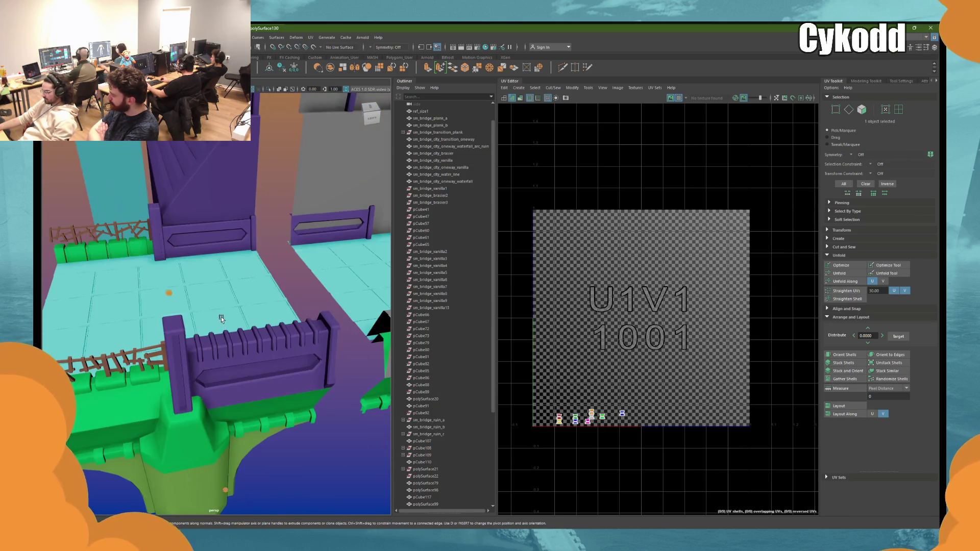
{"action": "key", "text": "ctrl+z"}
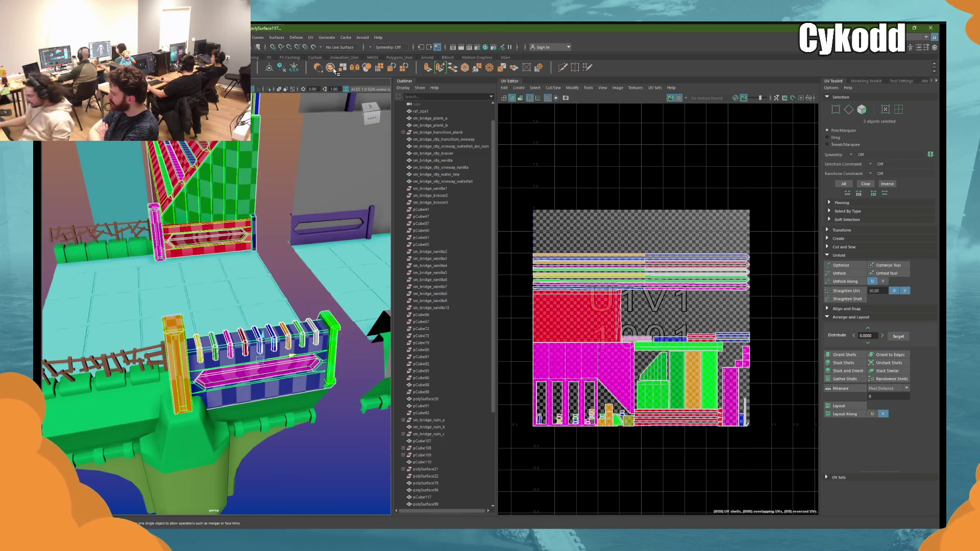
{"action": "key", "text": "ctrl+z"}
{"action": "left_click", "coordinate": [839, 405]}
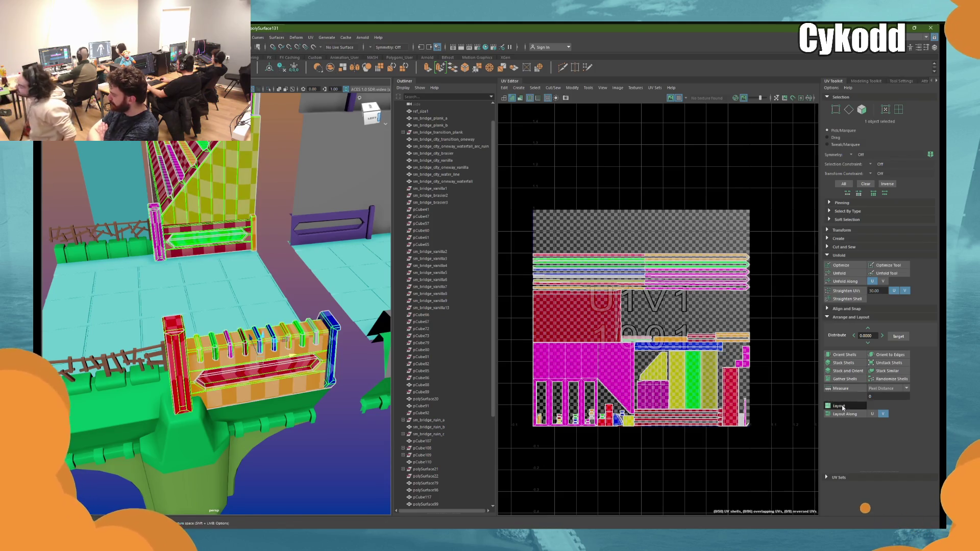
Step: Slide the vertical post pCube137 left along the railing and switch to the Modeling workspace
{"action": "left_click_drag", "start_coordinate": [235, 285], "coordinate": [292, 289], "text": "alt"}
{"action": "left_click", "coordinate": [295, 317]}
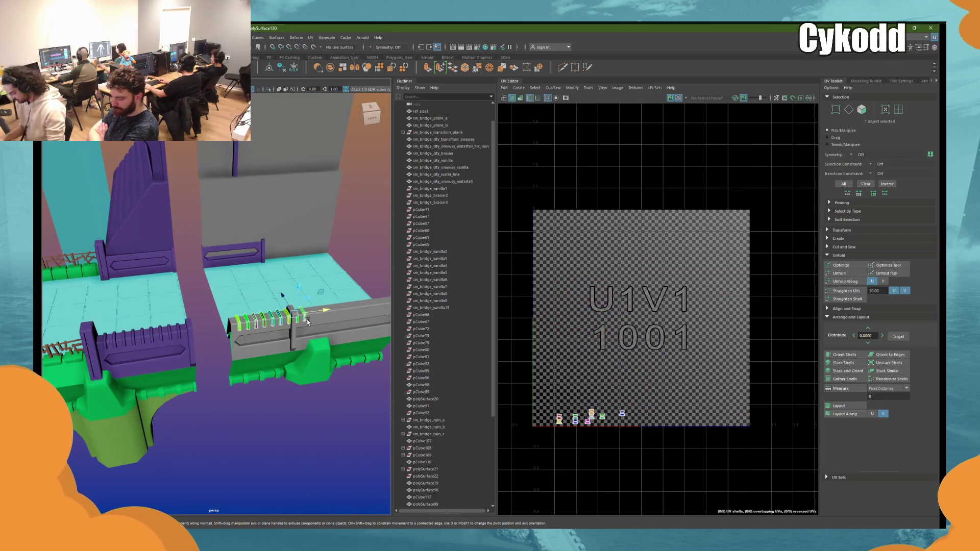
{"action": "key", "text": "f"}
{"action": "left_click", "coordinate": [264, 371]}
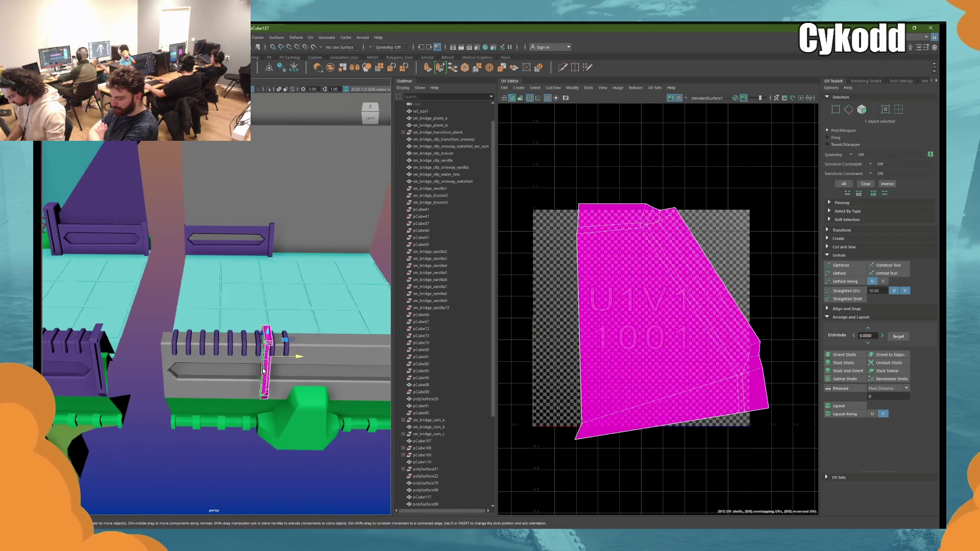
{"action": "mouse_move", "coordinate": [296, 361]}
{"action": "left_mouse_down"}
{"action": "mouse_move", "coordinate": [189, 358]}
{"action": "mouse_move", "coordinate": [197, 345]}
{"action": "mouse_move", "coordinate": [220, 347]}
{"action": "left_mouse_up"}
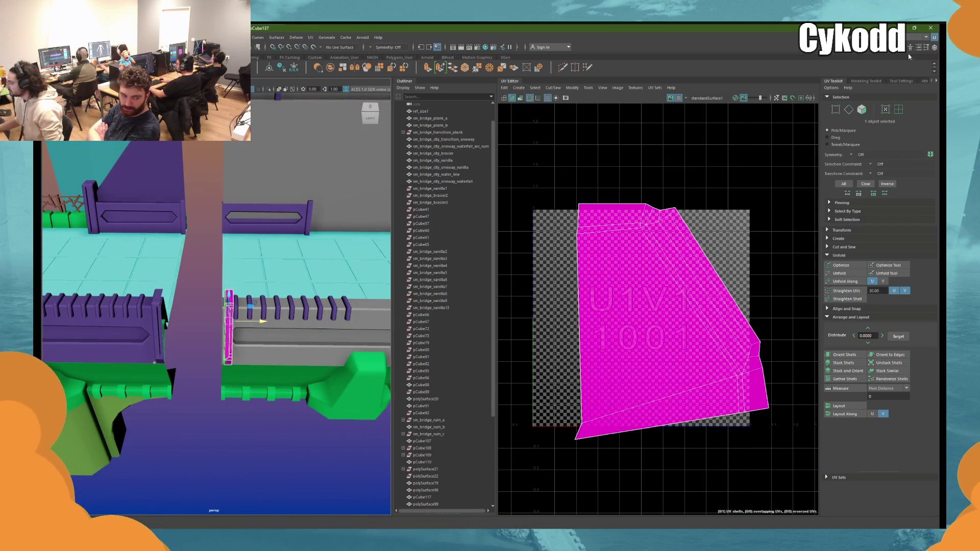
{"action": "left_click", "coordinate": [925, 37]}
{"action": "left_click", "coordinate": [898, 72]}
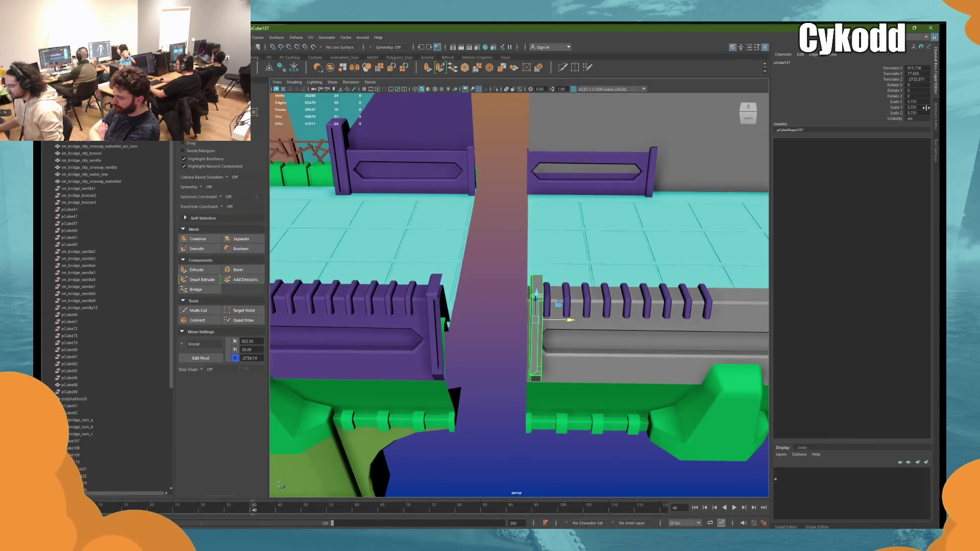
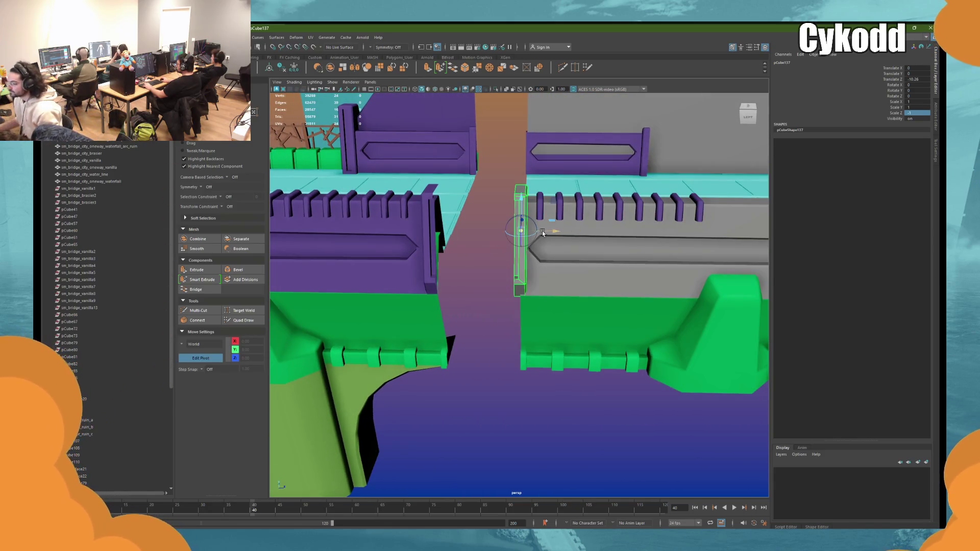
Step: Slide the thin end posts flush with the grey wall's edge
{"action": "left_click_drag", "start_coordinate": [516, 231], "coordinate": [545, 247]}
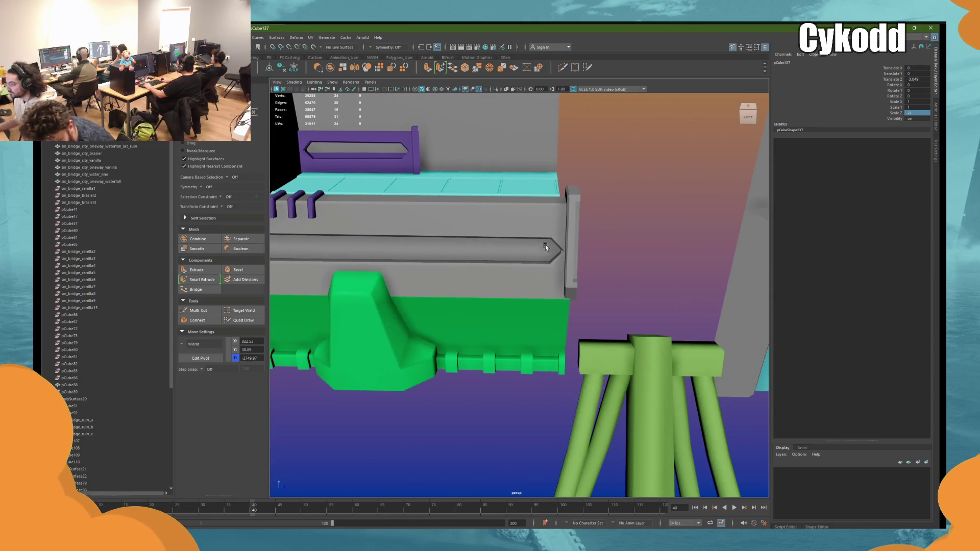
{"action": "left_click", "coordinate": [572, 213]}
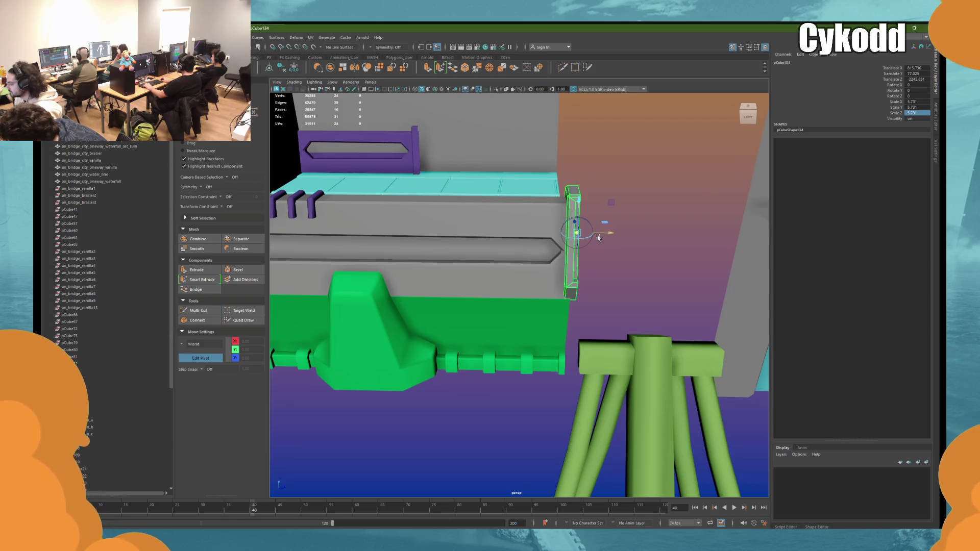
{"action": "mouse_move", "coordinate": [599, 238]}
{"action": "left_mouse_down"}
{"action": "mouse_move", "coordinate": [492, 284]}
{"action": "mouse_move", "coordinate": [514, 272]}
{"action": "mouse_move", "coordinate": [696, 269]}
{"action": "mouse_move", "coordinate": [700, 246]}
{"action": "mouse_move", "coordinate": [540, 186]}
{"action": "left_mouse_up"}
Step: Select the rows of purple fins along the wall top
{"action": "left_click", "coordinate": [490, 281]}
{"action": "left_click", "coordinate": [568, 231]}
{"action": "mouse_move", "coordinate": [567, 231]}
{"action": "left_mouse_down", "text": "alt"}
{"action": "mouse_move", "coordinate": [653, 227]}
{"action": "mouse_move", "coordinate": [634, 219]}
{"action": "left_mouse_up", "text": "alt"}
{"action": "mouse_move", "coordinate": [688, 196]}
{"action": "left_mouse_down"}
{"action": "mouse_move", "coordinate": [565, 319]}
{"action": "mouse_move", "coordinate": [531, 331]}
{"action": "left_mouse_up"}
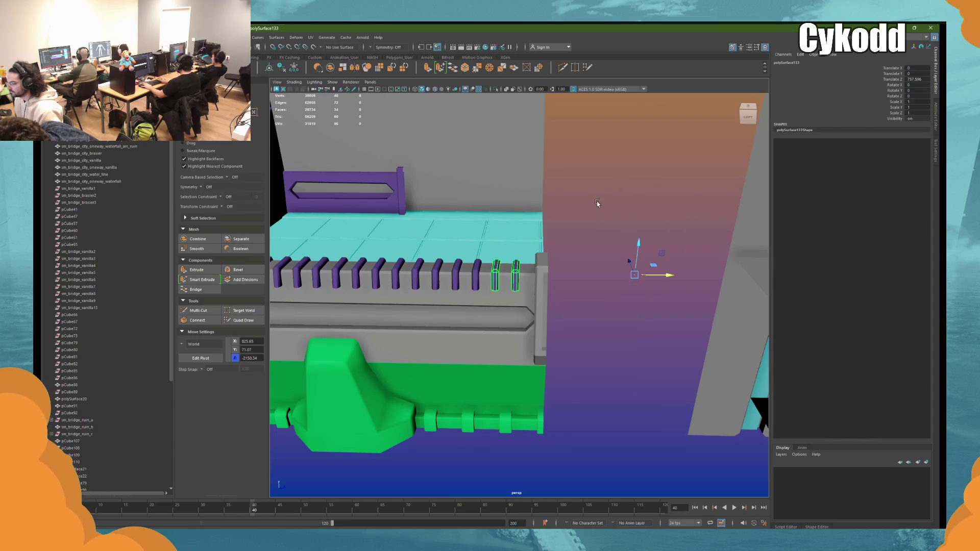
Step: Combine all the purple fin rows into a single mesh
{"action": "left_click_drag", "start_coordinate": [597, 208], "coordinate": [558, 280], "text": "alt"}
{"action": "left_click", "coordinate": [557, 289], "text": "shift"}
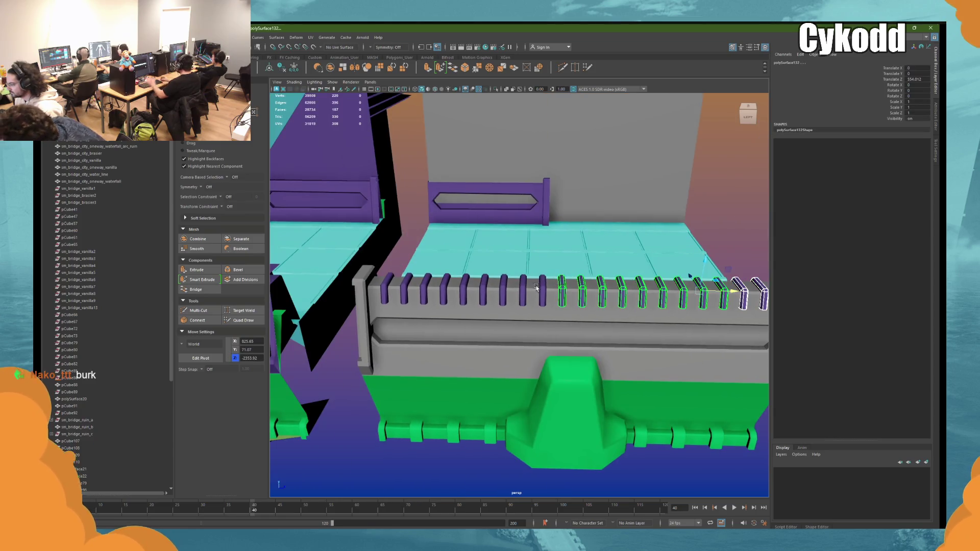
{"action": "left_click", "coordinate": [499, 286], "text": "shift"}
{"action": "left_click", "coordinate": [316, 67]}
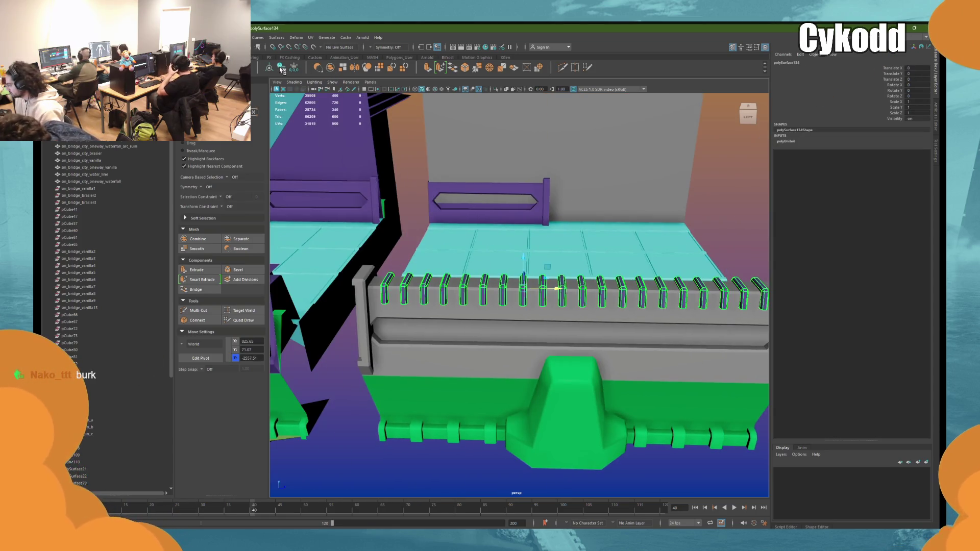
Step: Slide and scale the combined fins to span the full wall top
{"action": "left_click_drag", "start_coordinate": [562, 203], "coordinate": [570, 219], "text": "alt"}
{"action": "middle_click_drag", "start_coordinate": [569, 218], "coordinate": [568, 215]}
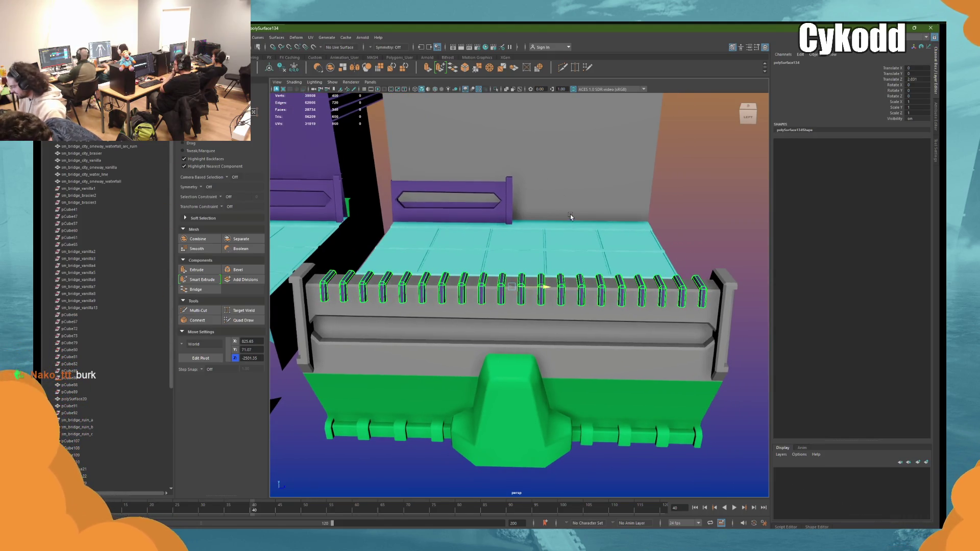
{"action": "key", "text": "r"}
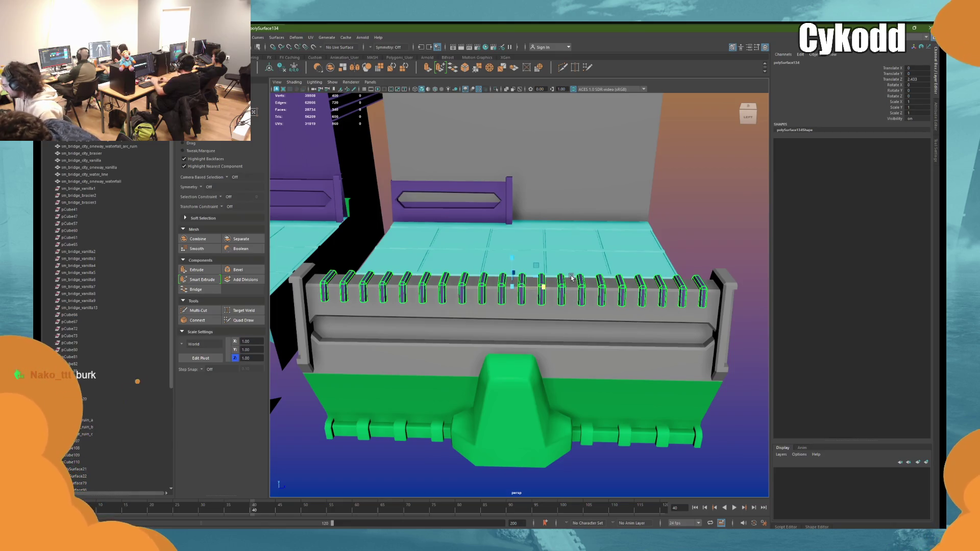
{"action": "middle_click_drag", "start_coordinate": [571, 276], "coordinate": [572, 277]}
Step: Move the post to the rail's far end and add a mirrored duplicate at the left end
{"action": "left_click", "coordinate": [500, 196]}
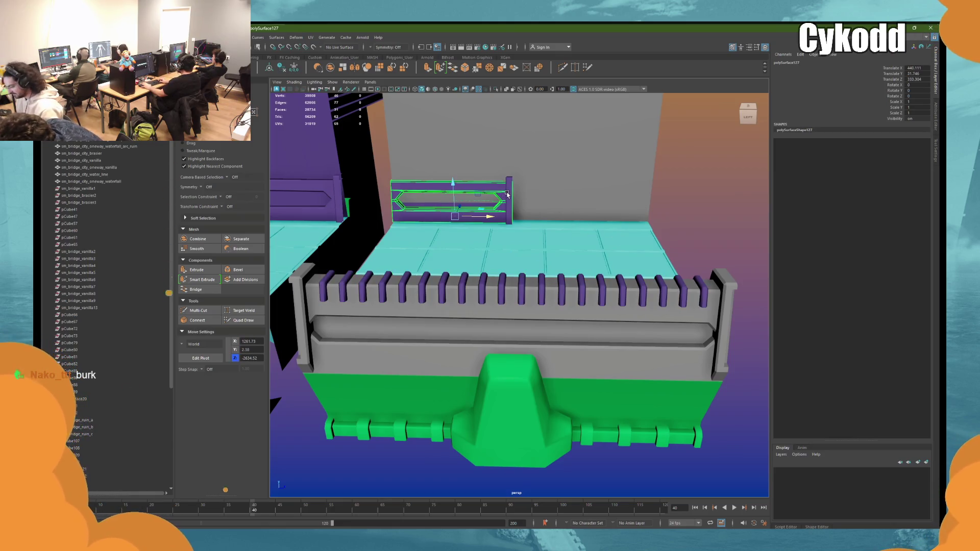
{"action": "left_click", "coordinate": [509, 199]}
{"action": "key", "text": "d"}
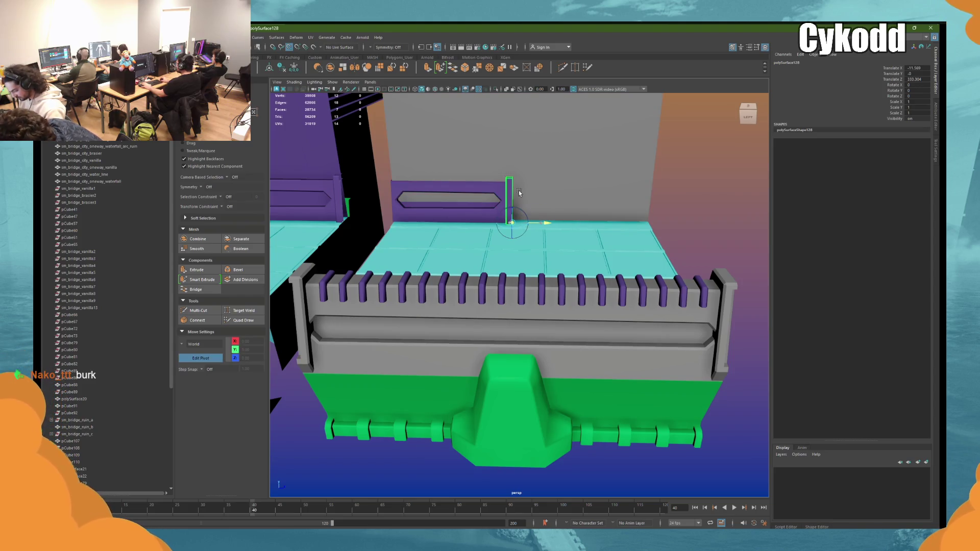
{"action": "left_click_drag", "start_coordinate": [545, 223], "coordinate": [688, 224]}
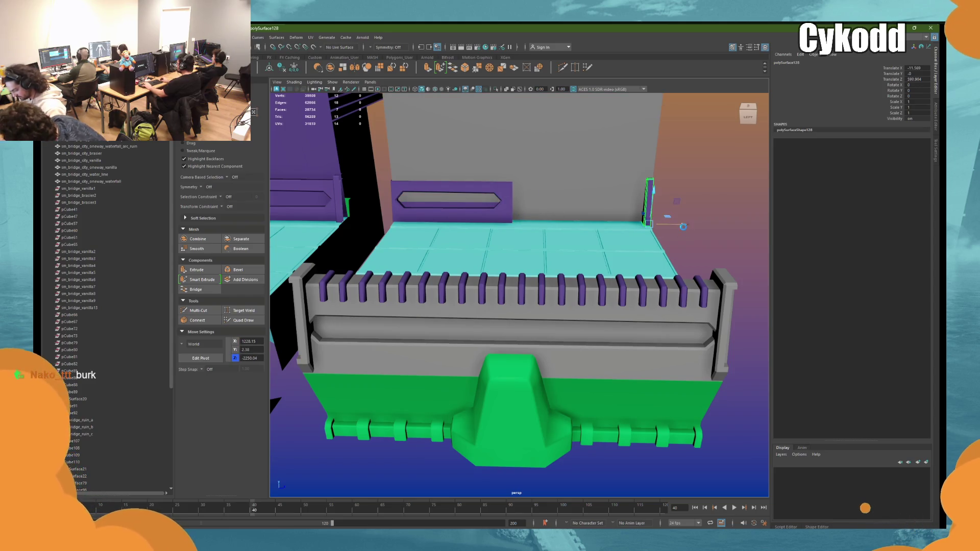
{"action": "key", "text": "shift+d"}
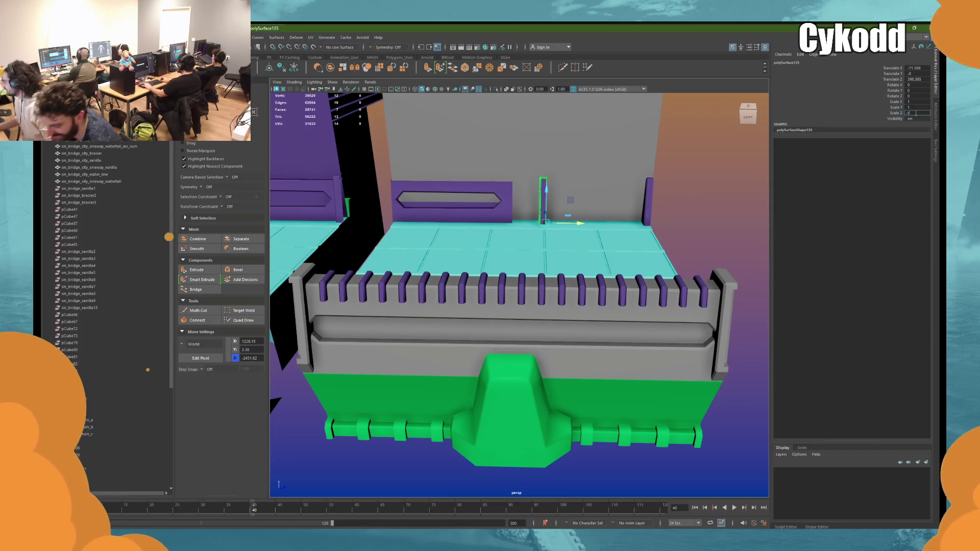
{"action": "key", "text": "Return"}
{"action": "left_click_drag", "start_coordinate": [575, 225], "coordinate": [402, 229]}
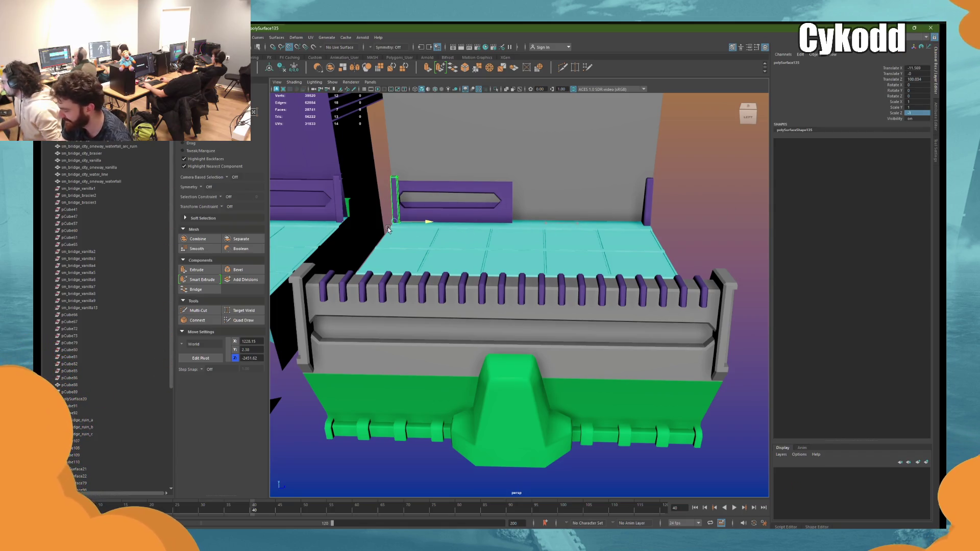
Step: Slide the purple railing panel toward the posts
{"action": "left_click", "coordinate": [494, 212]}
{"action": "middle_click_drag", "start_coordinate": [535, 205], "coordinate": [681, 200]}
{"action": "mouse_move", "coordinate": [681, 200]}
{"action": "left_mouse_down", "text": "alt"}
{"action": "mouse_move", "coordinate": [641, 214]}
{"action": "mouse_move", "coordinate": [745, 202]}
{"action": "mouse_move", "coordinate": [727, 213]}
{"action": "mouse_move", "coordinate": [650, 219]}
{"action": "mouse_move", "coordinate": [593, 311]}
{"action": "mouse_move", "coordinate": [633, 304]}
{"action": "mouse_move", "coordinate": [617, 303]}
{"action": "left_mouse_up", "text": "alt"}
{"action": "key", "text": "d"}
Step: Drag the railing's left-end vertices over to the new mirrored post
{"action": "key", "text": "F9"}
{"action": "mouse_move", "coordinate": [666, 197]}
{"action": "left_mouse_down", "text": "alt"}
{"action": "mouse_move", "coordinate": [582, 140]}
{"action": "mouse_move", "coordinate": [493, 287]}
{"action": "left_mouse_up", "text": "alt"}
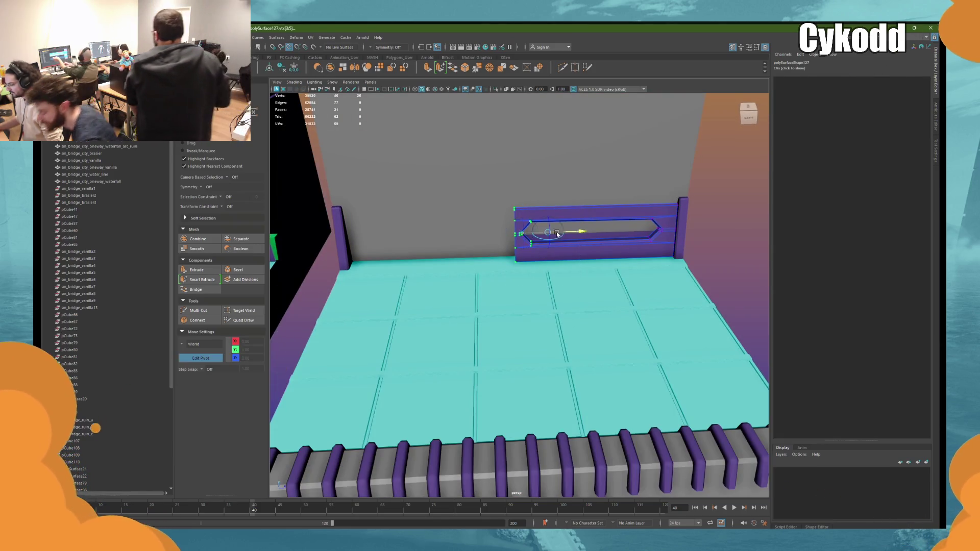
{"action": "mouse_move", "coordinate": [509, 232]}
{"action": "left_mouse_down"}
{"action": "mouse_move", "coordinate": [541, 233]}
{"action": "mouse_move", "coordinate": [360, 245]}
{"action": "left_mouse_up"}
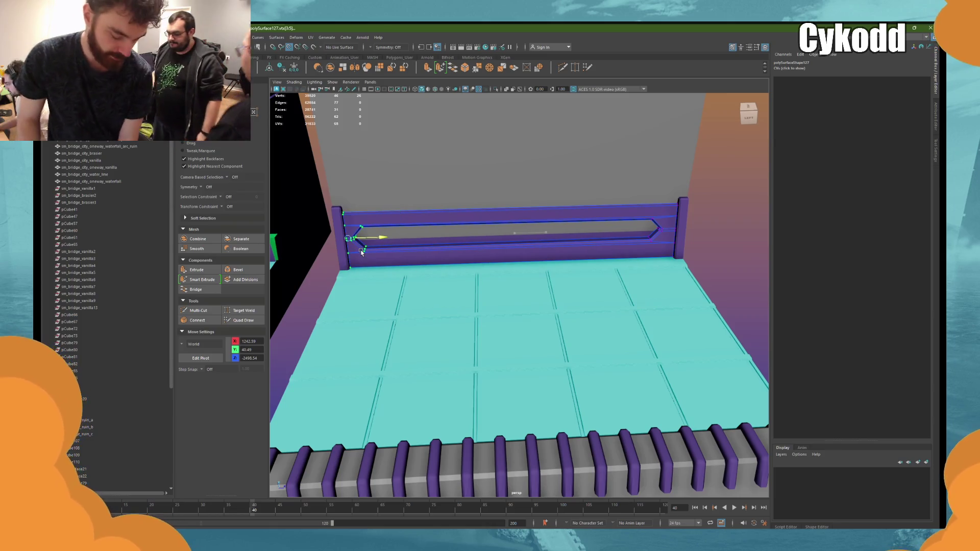
{"action": "scroll", "coordinate": [631, 221], "scroll_direction": "down", "scroll_amount": 3}
{"action": "key", "text": "F8"}
{"action": "left_click", "coordinate": [476, 215]}
{"action": "mouse_move", "coordinate": [476, 214]}
{"action": "left_mouse_down", "text": "alt"}
{"action": "mouse_move", "coordinate": [501, 261]}
{"action": "mouse_move", "coordinate": [639, 212]}
{"action": "mouse_move", "coordinate": [565, 212]}
{"action": "mouse_move", "coordinate": [573, 268]}
{"action": "mouse_move", "coordinate": [476, 312]}
{"action": "left_mouse_up", "text": "alt"}
{"action": "left_click", "coordinate": [501, 259]}
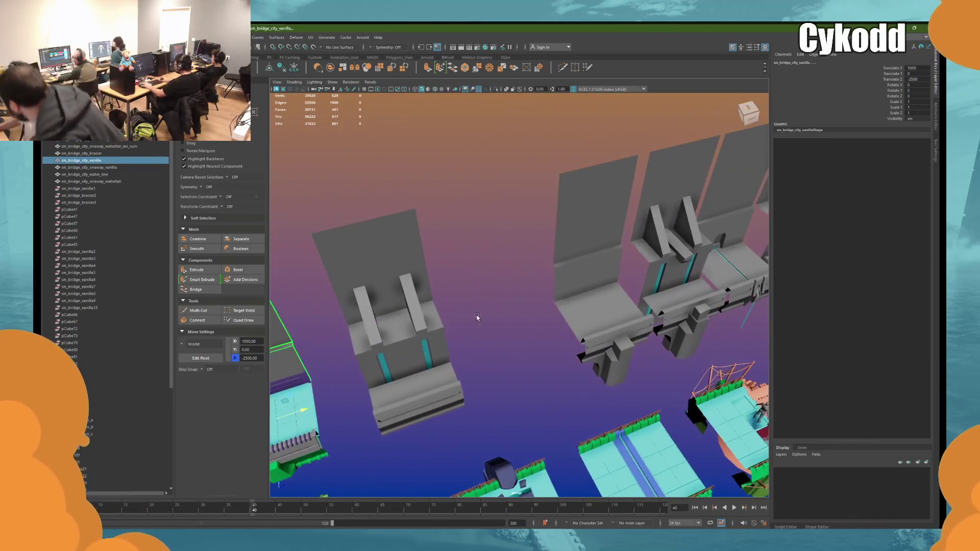
Step: Select the brasier, vanilla and transition bridge pieces and switch to edge mode
{"action": "left_click", "coordinate": [582, 301], "text": "shift"}
{"action": "left_click_drag", "start_coordinate": [582, 301], "coordinate": [498, 295], "text": "alt"}
{"action": "left_click", "coordinate": [572, 261], "text": "shift"}
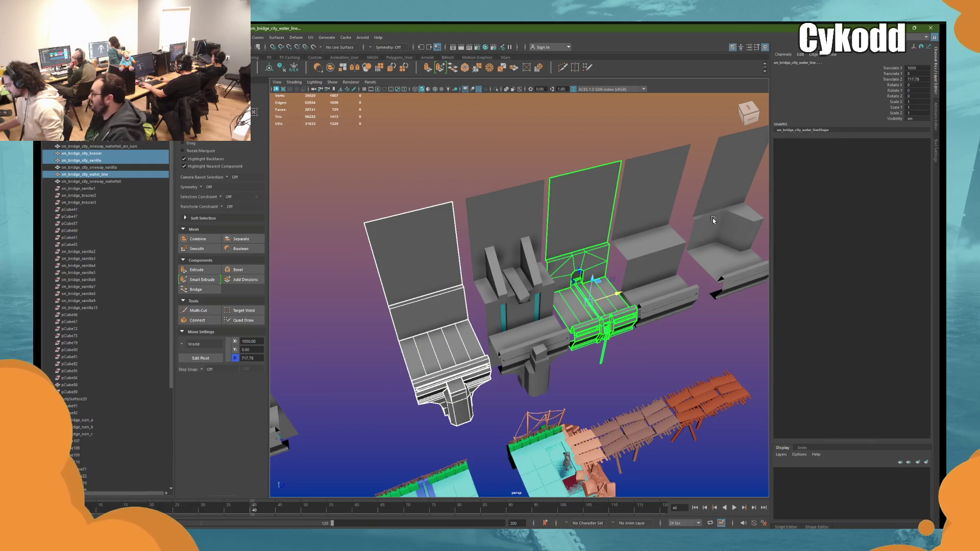
{"action": "left_click", "coordinate": [713, 221], "text": "shift"}
{"action": "left_click_drag", "start_coordinate": [422, 259], "coordinate": [563, 233], "text": "alt"}
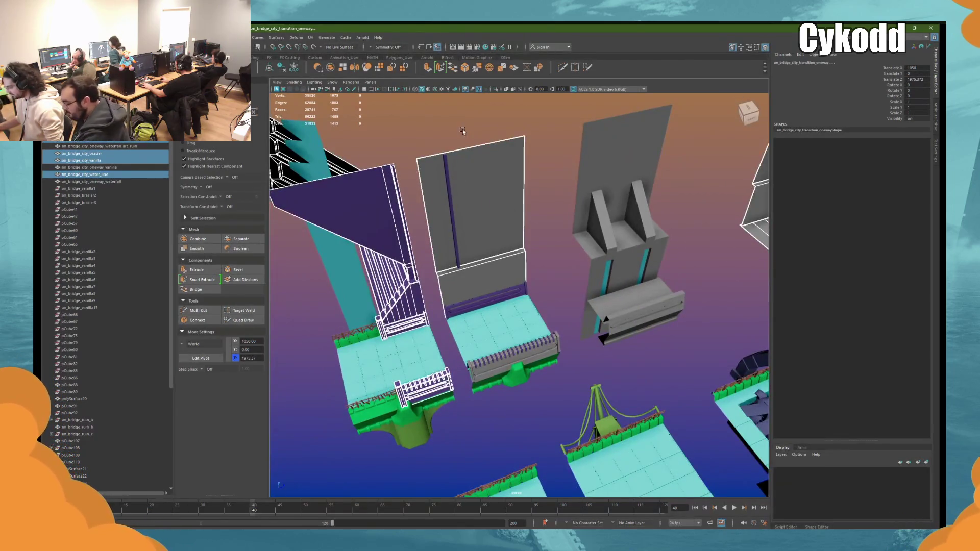
{"action": "mouse_move", "coordinate": [483, 127]}
{"action": "left_mouse_down", "text": "alt"}
{"action": "mouse_move", "coordinate": [385, 250]}
{"action": "mouse_move", "coordinate": [387, 263]}
{"action": "mouse_move", "coordinate": [533, 225]}
{"action": "left_mouse_up", "text": "alt"}
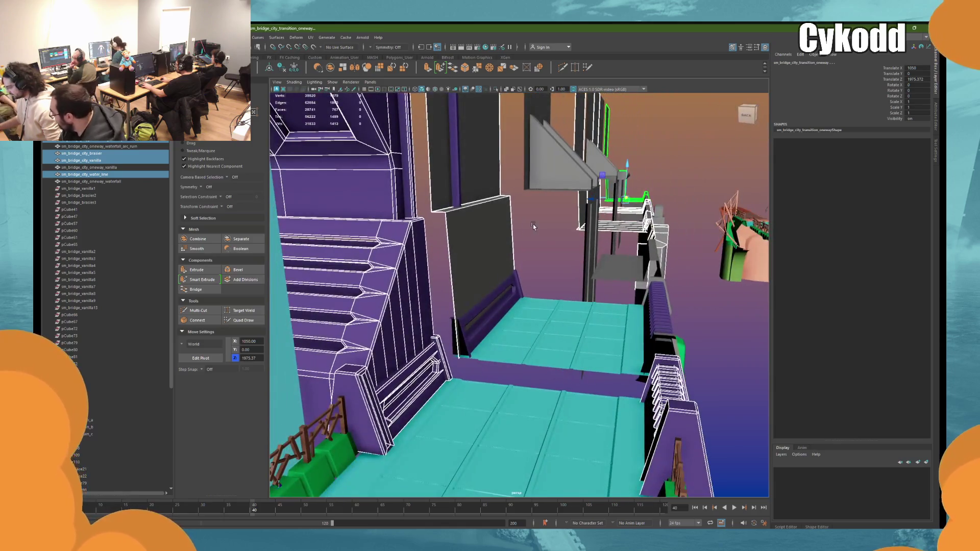
{"action": "right_click", "coordinate": [533, 224]}
{"action": "left_click", "coordinate": [533, 204]}
Step: Select the lower molding edge on the transition wall piece
{"action": "left_click", "coordinate": [477, 323]}
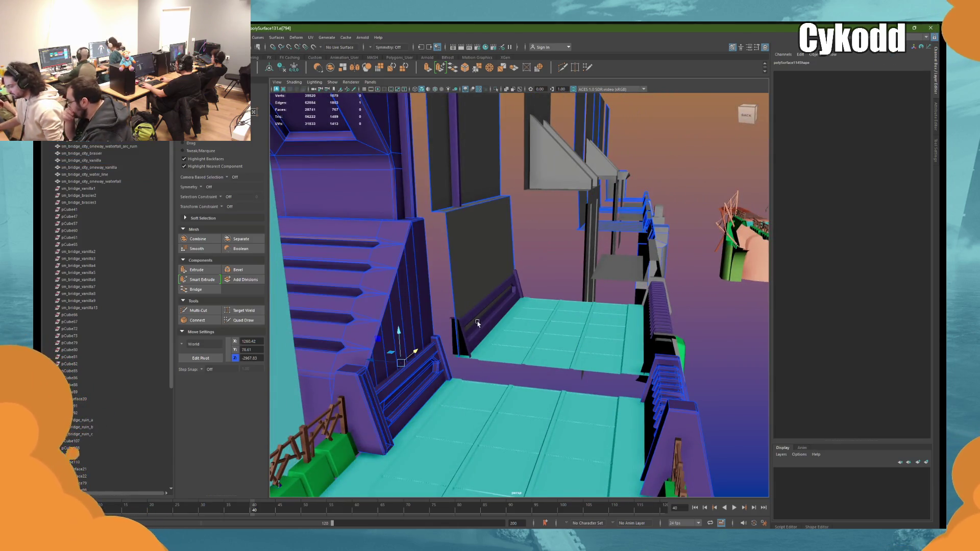
{"action": "left_click", "coordinate": [476, 333]}
{"action": "mouse_move", "coordinate": [476, 333]}
{"action": "left_mouse_down", "text": "alt"}
{"action": "mouse_move", "coordinate": [498, 305]}
{"action": "mouse_move", "coordinate": [516, 332]}
{"action": "left_mouse_up", "text": "alt"}
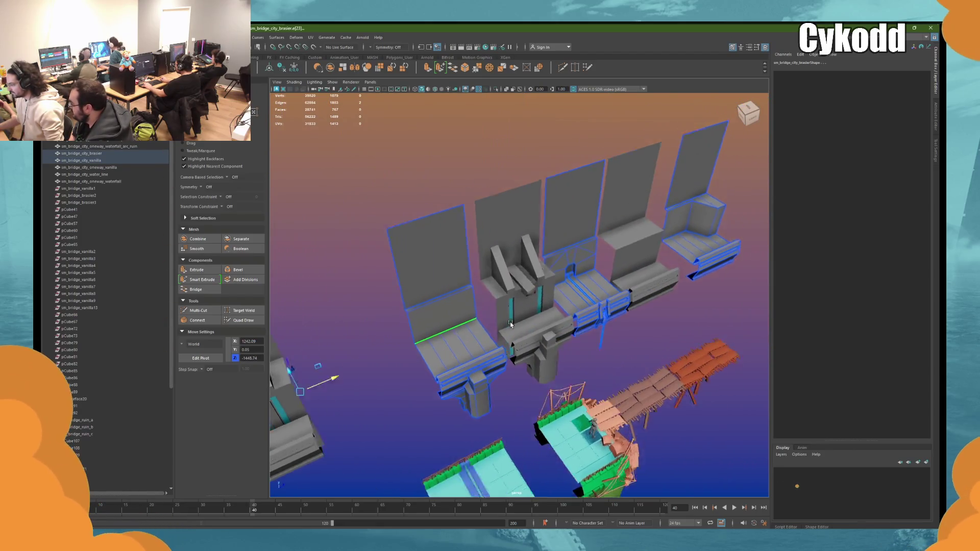
{"action": "scroll", "coordinate": [517, 332], "scroll_direction": "up", "scroll_amount": 5}
{"action": "left_click", "coordinate": [527, 322]}
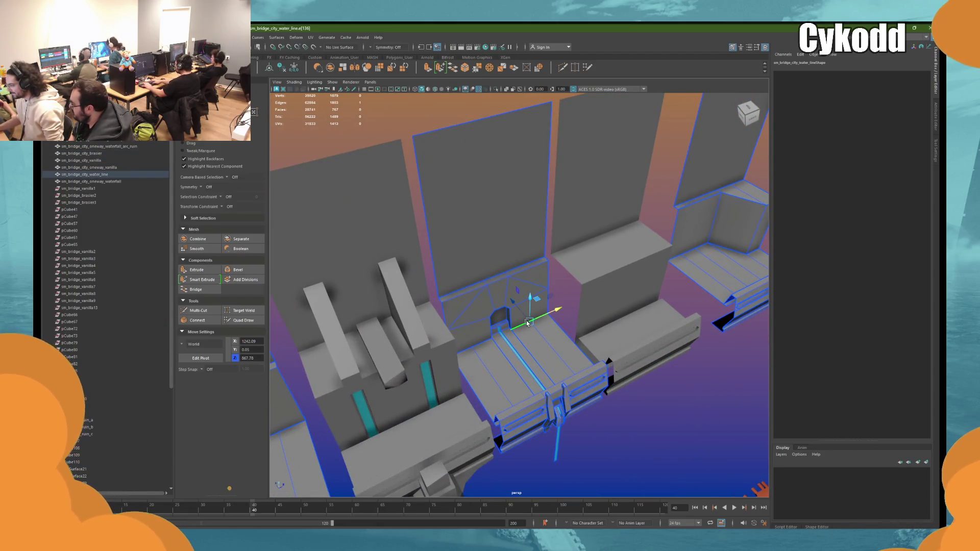
{"action": "left_click_drag", "start_coordinate": [526, 323], "coordinate": [521, 326], "text": "alt"}
{"action": "left_click", "coordinate": [522, 326]}
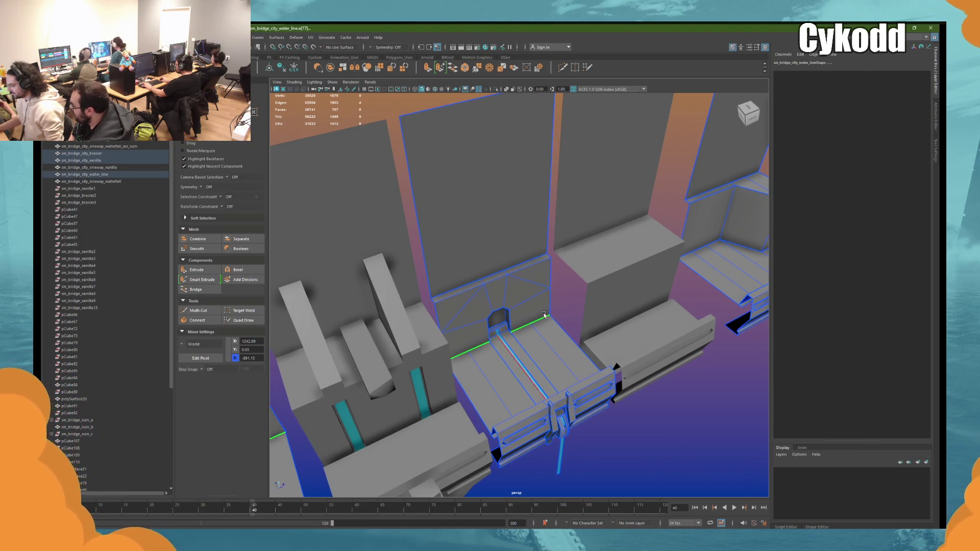
{"action": "middle_click_drag", "start_coordinate": [544, 315], "coordinate": [451, 366], "text": "alt"}
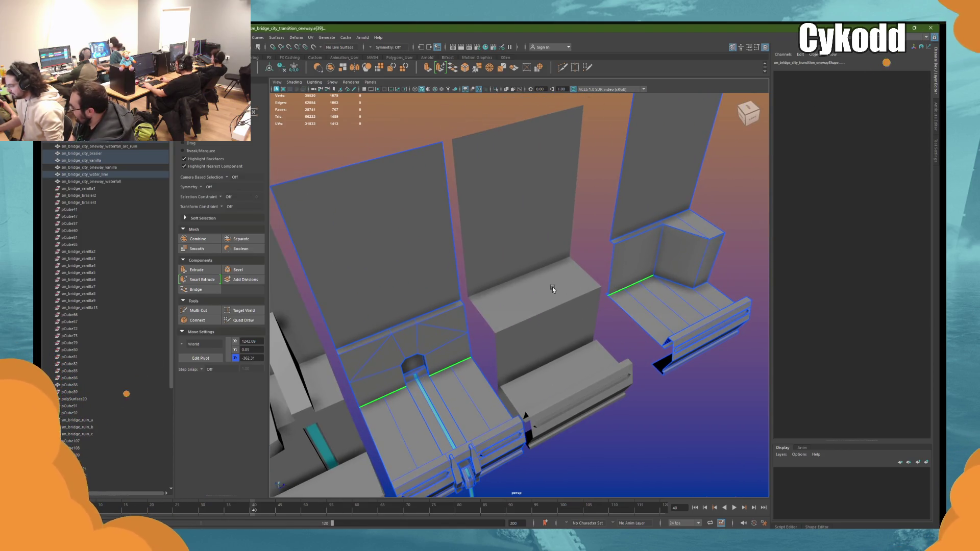
{"action": "scroll", "coordinate": [552, 287], "scroll_direction": "down", "scroll_amount": 6}
Step: Snap the molding edge into the corner where it meets the stair wall
{"action": "mouse_move", "coordinate": [504, 279]}
{"action": "left_mouse_down", "text": "alt"}
{"action": "mouse_move", "coordinate": [584, 321]}
{"action": "mouse_move", "coordinate": [628, 310]}
{"action": "left_mouse_up", "text": "alt"}
{"action": "scroll", "coordinate": [627, 310], "scroll_direction": "up", "scroll_amount": 3}
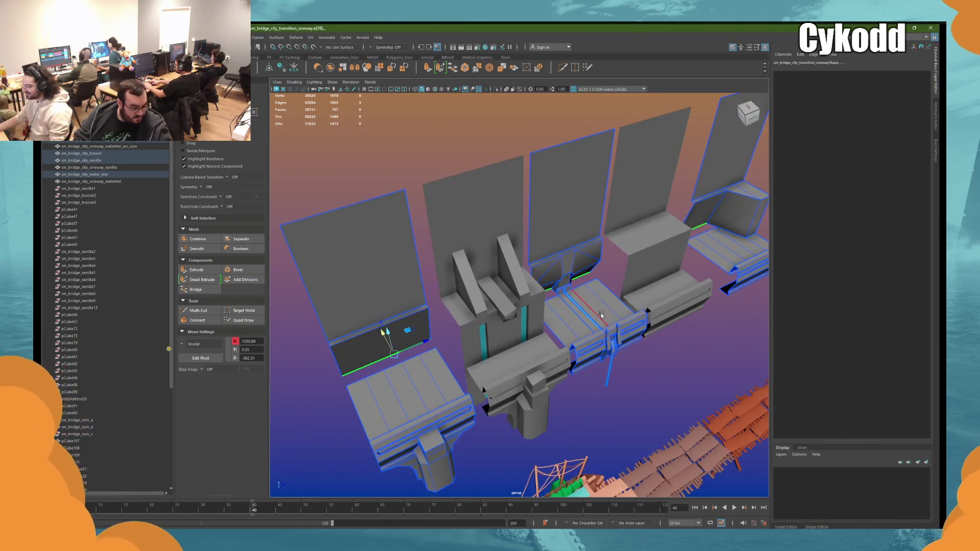
{"action": "scroll", "coordinate": [492, 284], "scroll_direction": "up", "scroll_amount": 6}
{"action": "left_click_drag", "start_coordinate": [473, 321], "coordinate": [427, 339], "text": "alt"}
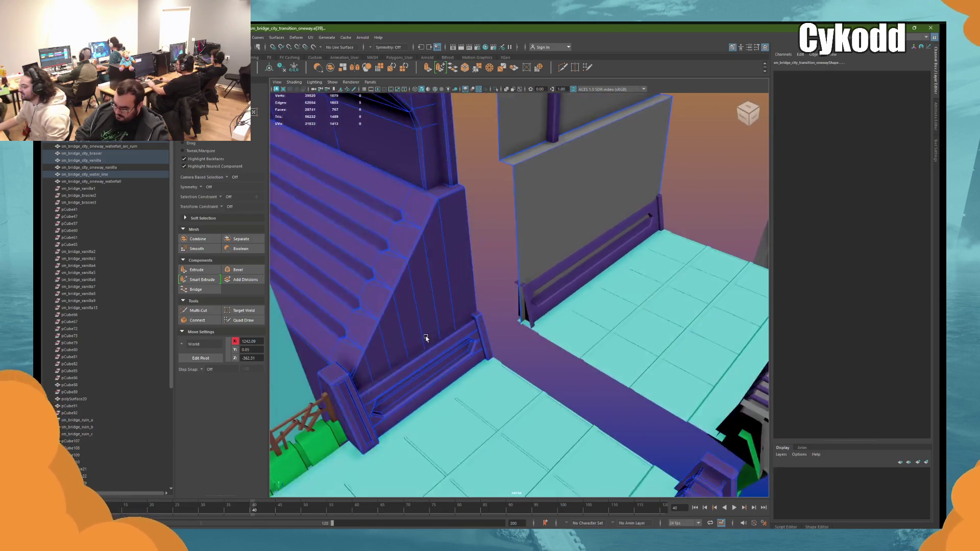
{"action": "scroll", "coordinate": [426, 338], "scroll_direction": "up", "scroll_amount": 2}
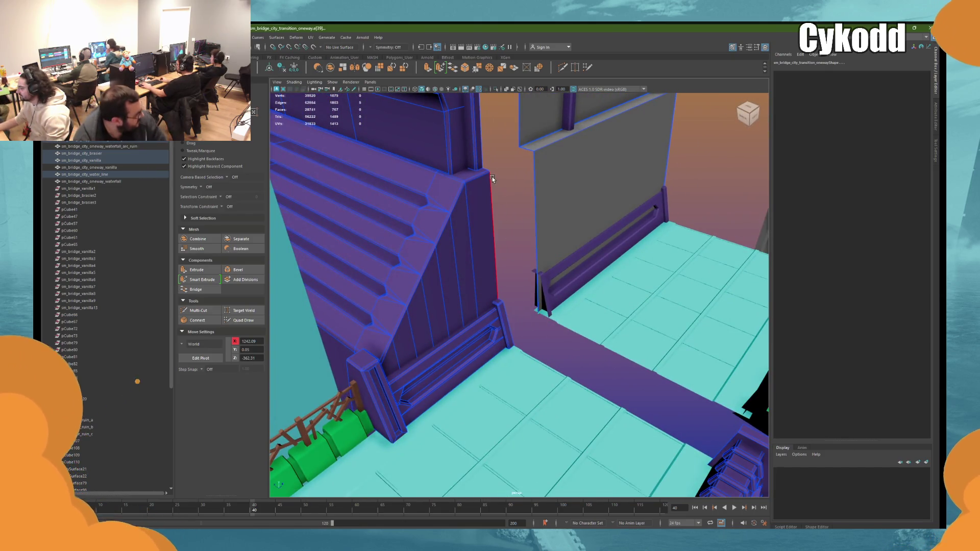
{"action": "left_click_drag", "start_coordinate": [492, 176], "coordinate": [490, 177]}
{"action": "scroll", "coordinate": [491, 204], "scroll_direction": "down", "scroll_amount": 10}
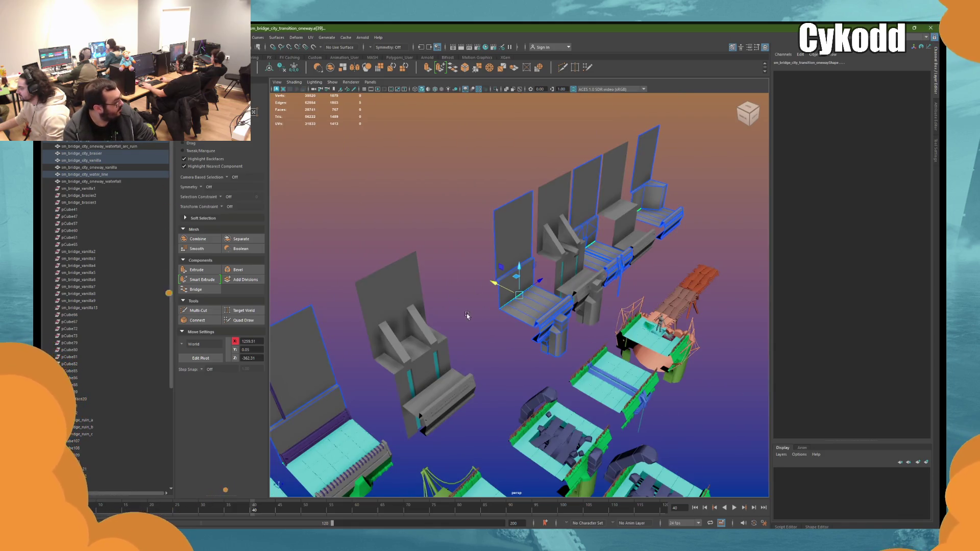
Step: Inspect the stair wall, walkway and railing in wireframe view
{"action": "key", "text": "7"}
{"action": "left_click_drag", "start_coordinate": [467, 315], "coordinate": [536, 300], "text": "alt"}
{"action": "scroll", "coordinate": [503, 338], "scroll_direction": "up", "scroll_amount": 8}
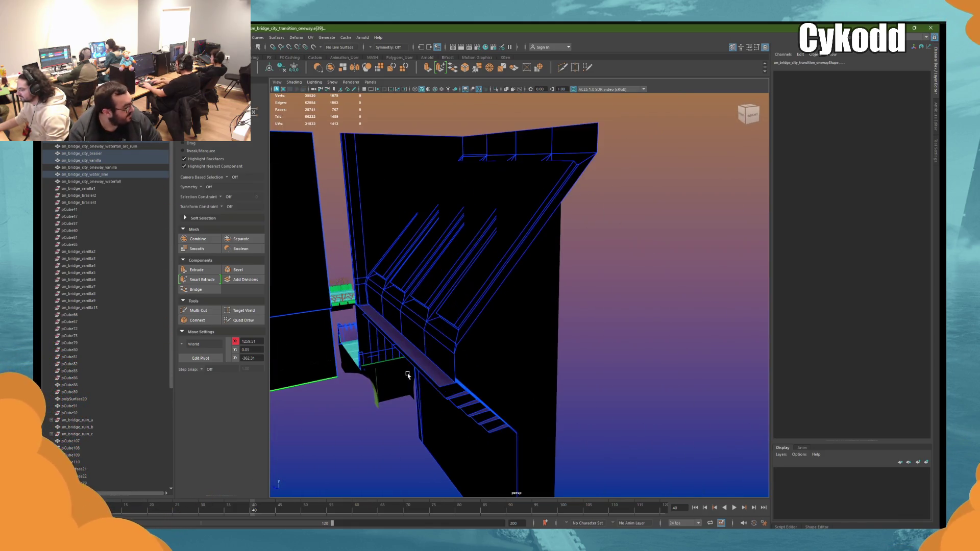
{"action": "scroll", "coordinate": [408, 375], "scroll_direction": "up", "scroll_amount": 10}
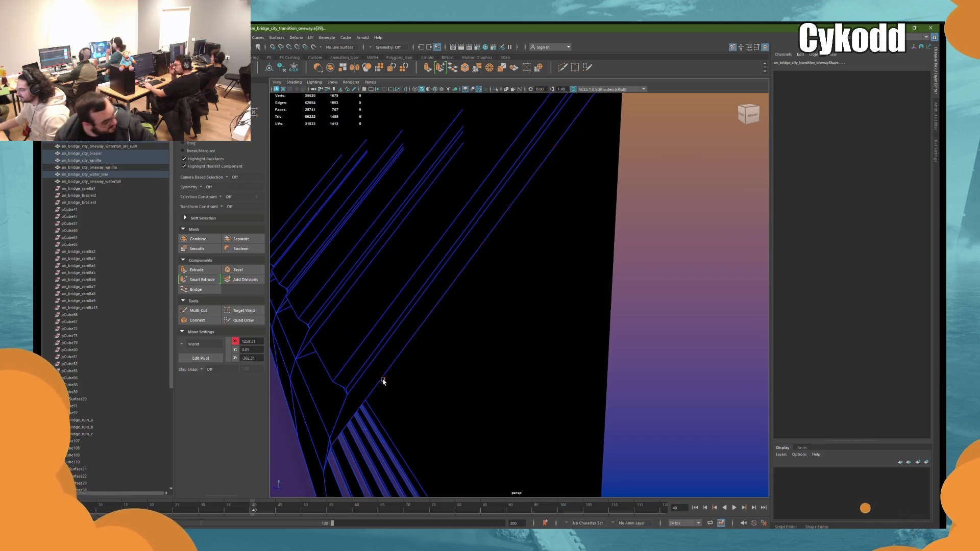
{"action": "scroll", "coordinate": [383, 382], "scroll_direction": "up", "scroll_amount": 10}
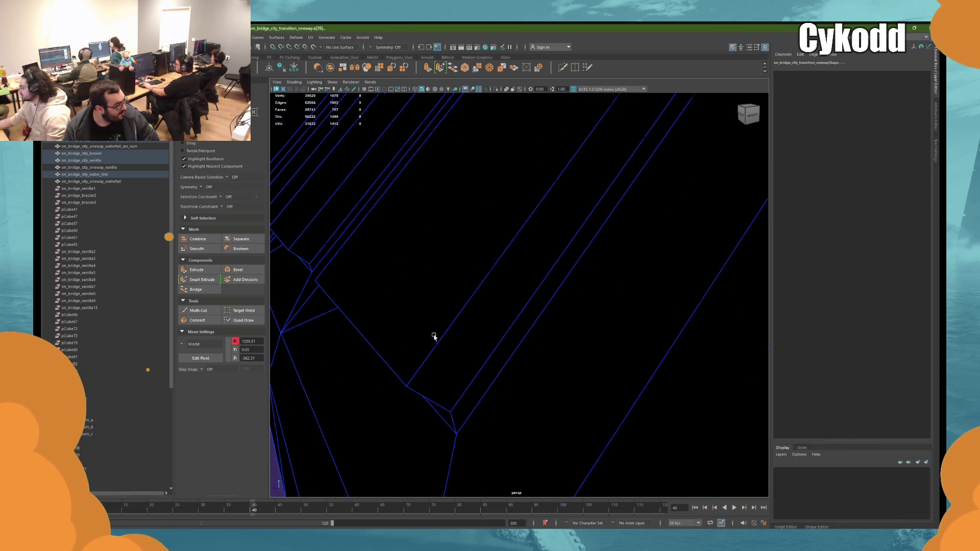
{"action": "scroll", "coordinate": [448, 328], "scroll_direction": "down", "scroll_amount": 10}
{"action": "mouse_move", "coordinate": [457, 319]}
{"action": "left_mouse_down", "text": "alt"}
{"action": "mouse_move", "coordinate": [427, 376]}
{"action": "mouse_move", "coordinate": [375, 384]}
{"action": "mouse_move", "coordinate": [363, 400]}
{"action": "mouse_move", "coordinate": [422, 395]}
{"action": "mouse_move", "coordinate": [507, 350]}
{"action": "mouse_move", "coordinate": [461, 335]}
{"action": "mouse_move", "coordinate": [497, 332]}
{"action": "mouse_move", "coordinate": [520, 400]}
{"action": "mouse_move", "coordinate": [511, 398]}
{"action": "mouse_move", "coordinate": [615, 279]}
{"action": "left_mouse_up", "text": "alt"}
{"action": "scroll", "coordinate": [402, 400], "scroll_direction": "up", "scroll_amount": 5}
{"action": "right_click_drag", "start_coordinate": [657, 241], "coordinate": [657, 240]}
{"action": "mouse_move", "coordinate": [656, 240]}
{"action": "left_mouse_down", "text": "alt"}
{"action": "mouse_move", "coordinate": [625, 263]}
{"action": "mouse_move", "coordinate": [503, 235]}
{"action": "left_mouse_up", "text": "alt"}
Step: Slide the thin vertical trim strip out to the grey wall's right edge
{"action": "left_click", "coordinate": [510, 230]}
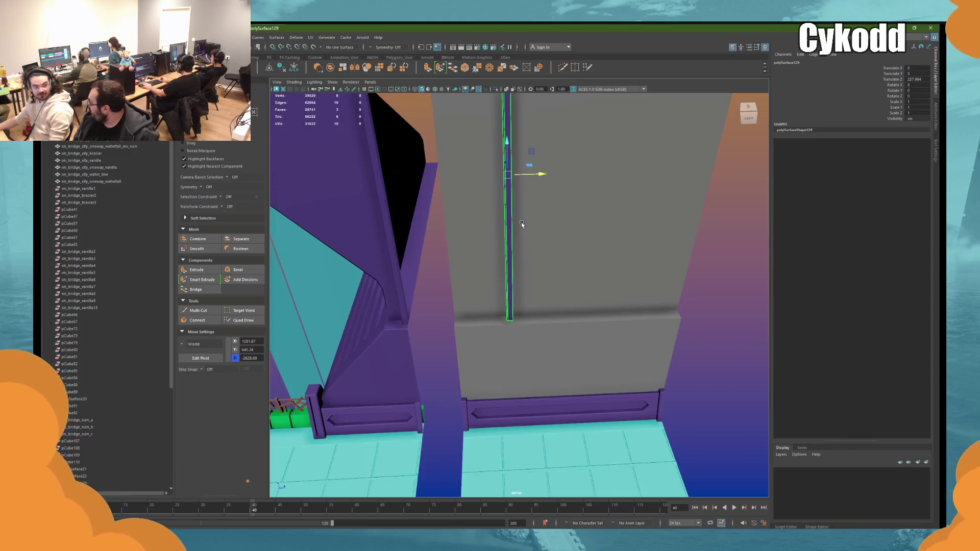
{"action": "key", "text": "d"}
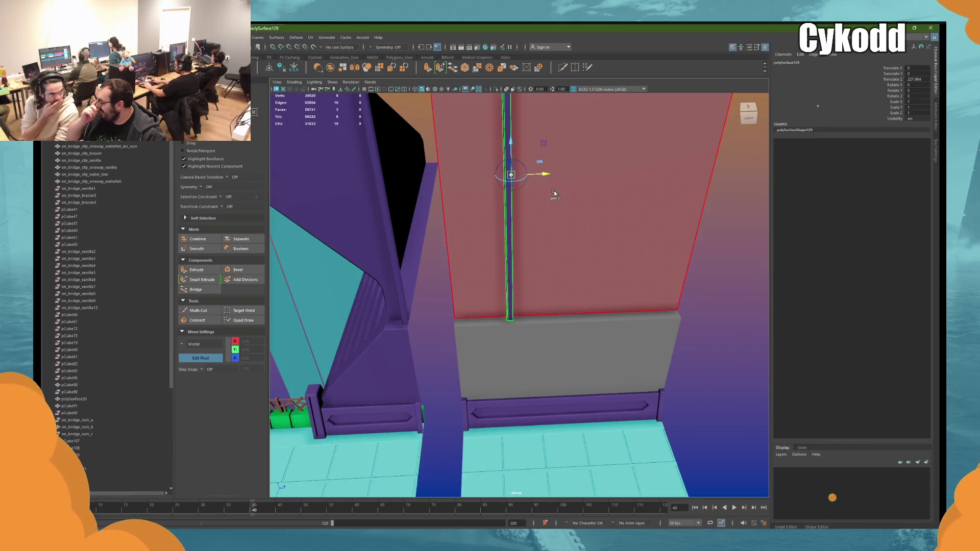
{"action": "left_click_drag", "start_coordinate": [540, 174], "coordinate": [695, 264]}
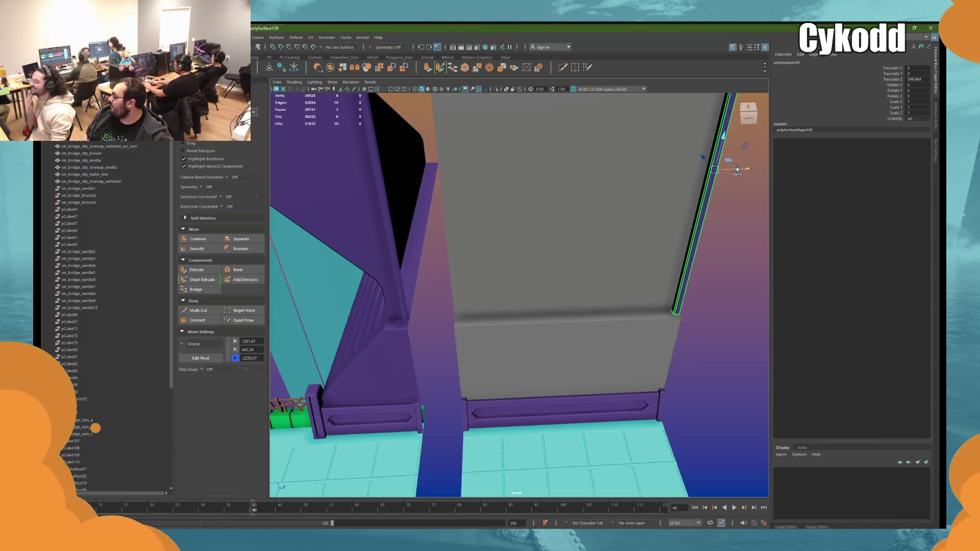
Step: Place a Scale Z -1 copy at the panel's left edge and select the wall panel
{"action": "key", "text": "ctrl+d"}
{"action": "left_click_drag", "start_coordinate": [736, 169], "coordinate": [561, 172]}
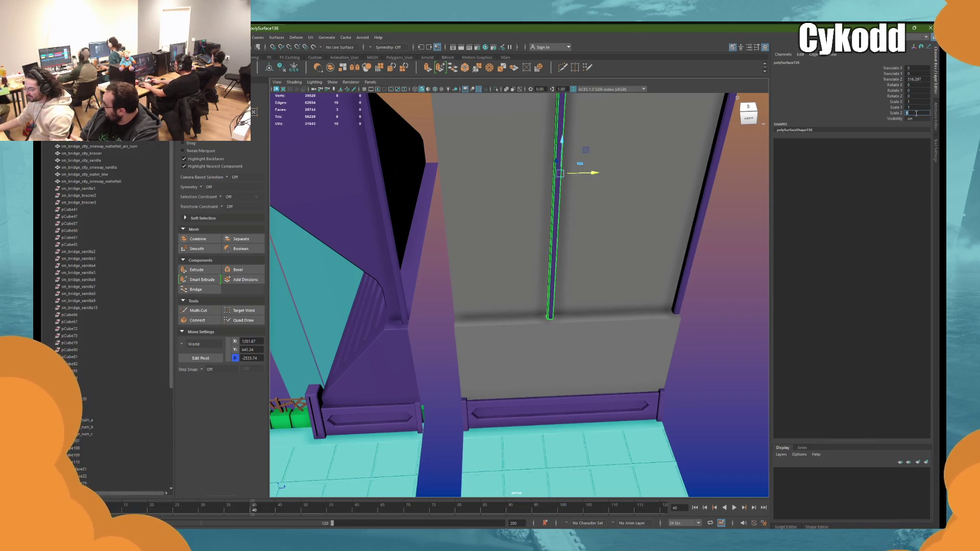
{"action": "type", "text": "-1"}
{"action": "key", "text": "Return"}
{"action": "left_click_drag", "start_coordinate": [564, 174], "coordinate": [442, 324]}
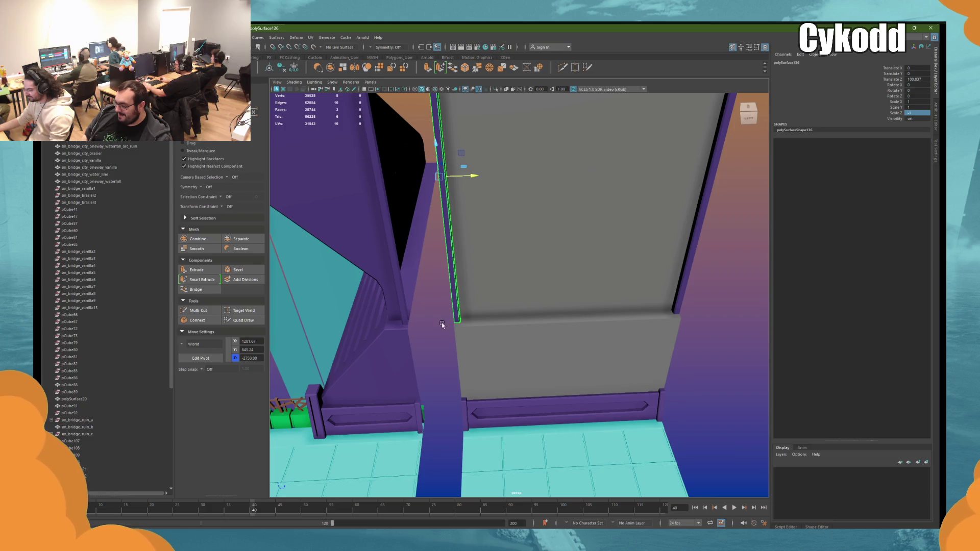
{"action": "left_click", "coordinate": [703, 243]}
{"action": "mouse_move", "coordinate": [703, 244]}
{"action": "left_mouse_down", "text": "alt"}
{"action": "mouse_move", "coordinate": [570, 274]}
{"action": "mouse_move", "coordinate": [647, 238]}
{"action": "mouse_move", "coordinate": [472, 276]}
{"action": "mouse_move", "coordinate": [678, 274]}
{"action": "left_mouse_up", "text": "alt"}
Step: Bevel the wall panel's ledge edge with fraction 0.1
{"action": "key", "text": "f"}
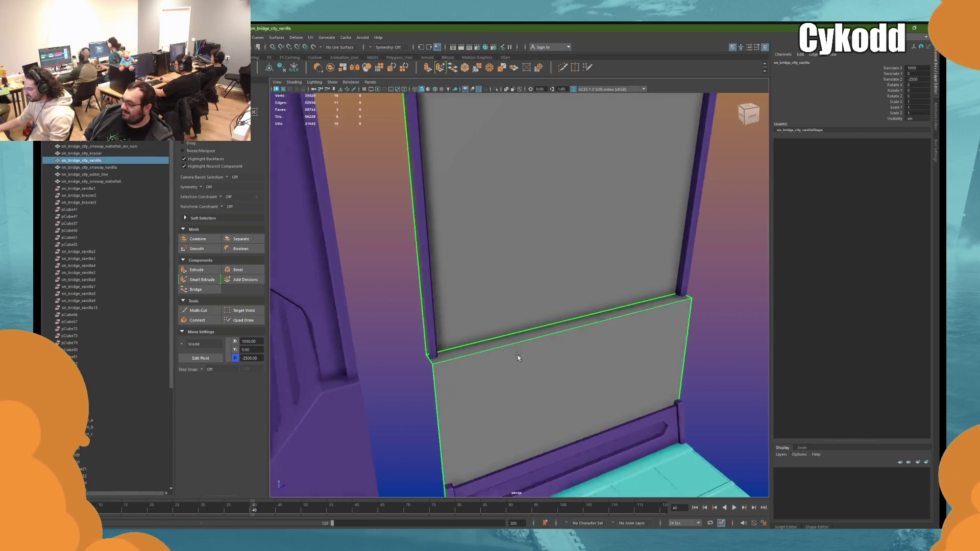
{"action": "mouse_move", "coordinate": [527, 338]}
{"action": "left_mouse_down", "text": "alt"}
{"action": "mouse_move", "coordinate": [518, 343]}
{"action": "mouse_move", "coordinate": [653, 306]}
{"action": "left_mouse_up", "text": "alt"}
{"action": "right_click_drag", "start_coordinate": [721, 266], "coordinate": [686, 265]}
{"action": "left_click", "coordinate": [636, 268]}
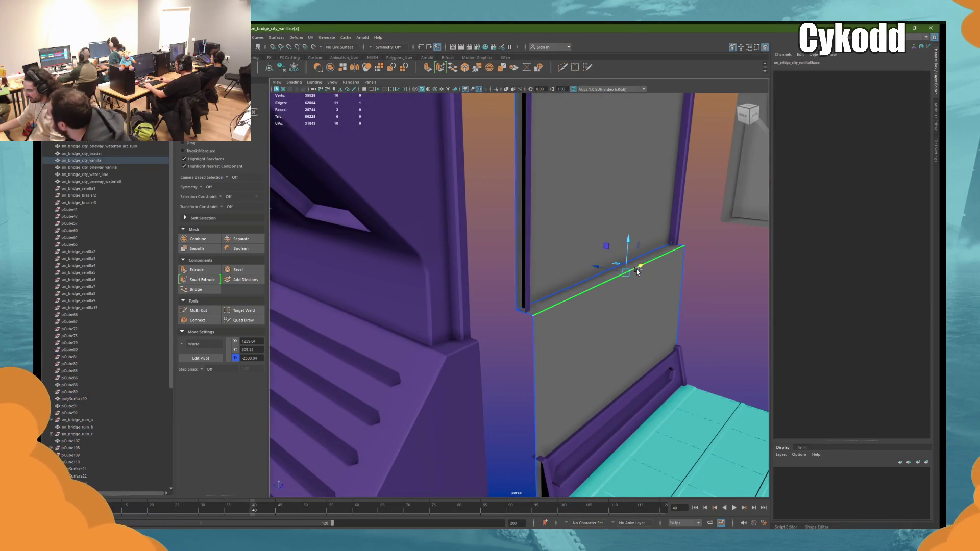
{"action": "key", "text": "ctrl+b"}
{"action": "key", "text": "Return"}
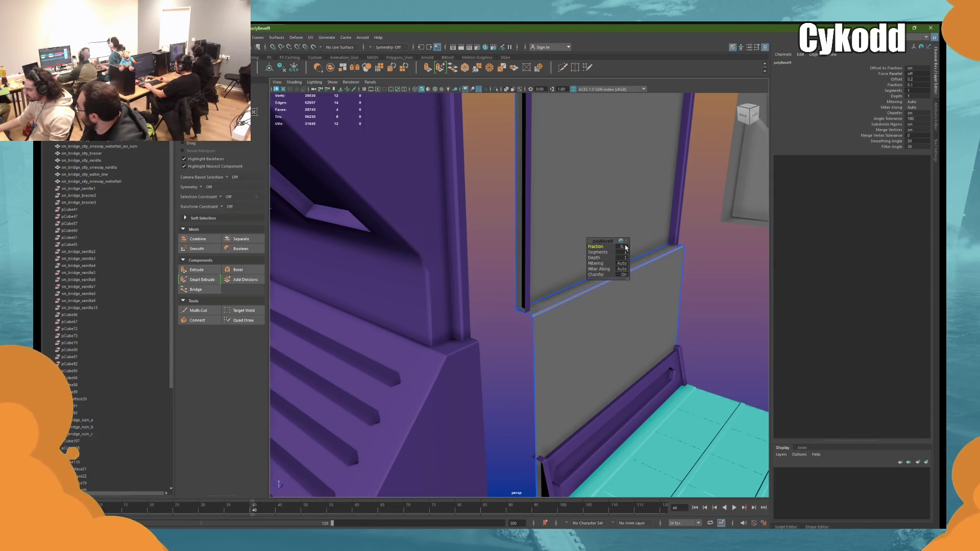
Step: Delete the wall panel's upper face
{"action": "left_click_drag", "start_coordinate": [625, 247], "coordinate": [660, 340], "text": "alt"}
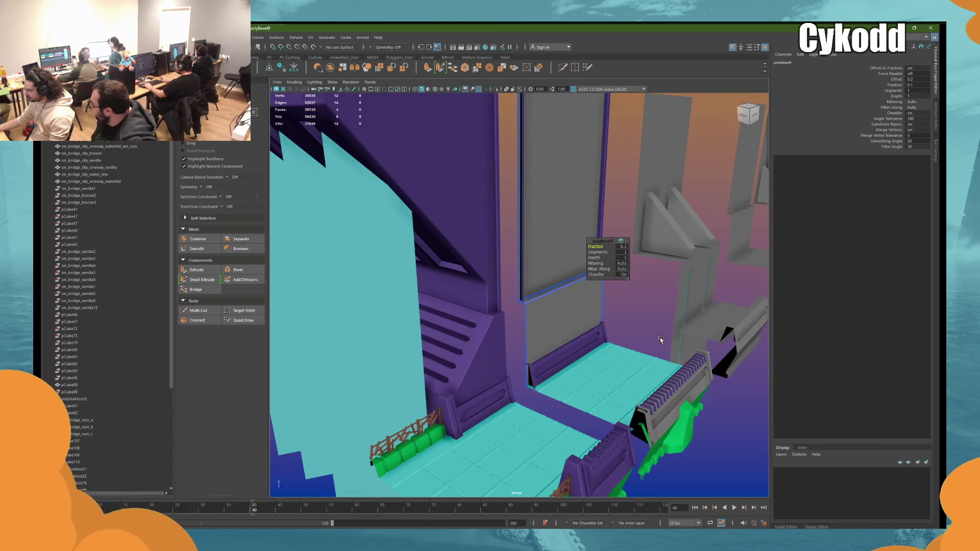
{"action": "left_click", "coordinate": [640, 301]}
{"action": "left_click_drag", "start_coordinate": [637, 285], "coordinate": [606, 127], "text": "alt"}
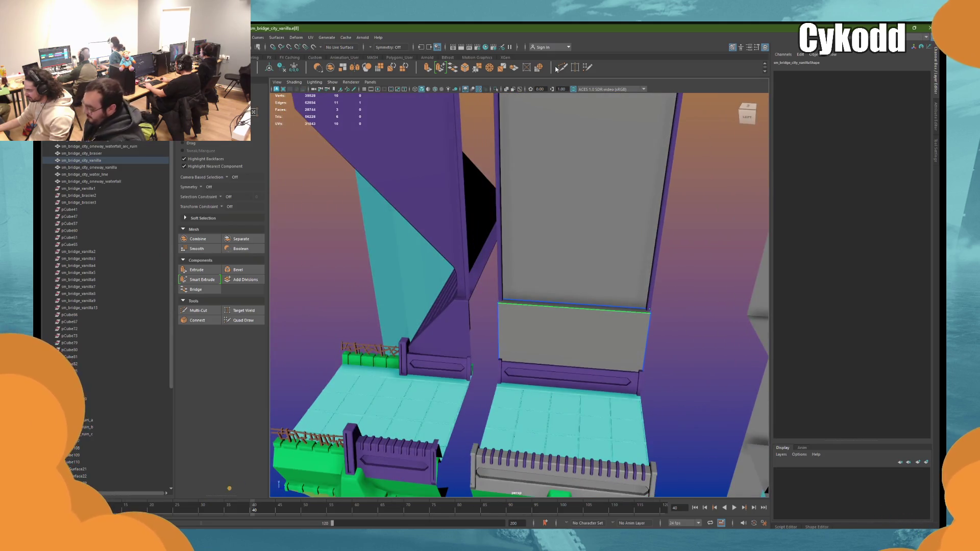
{"action": "key", "text": "ctrl+shift+x"}
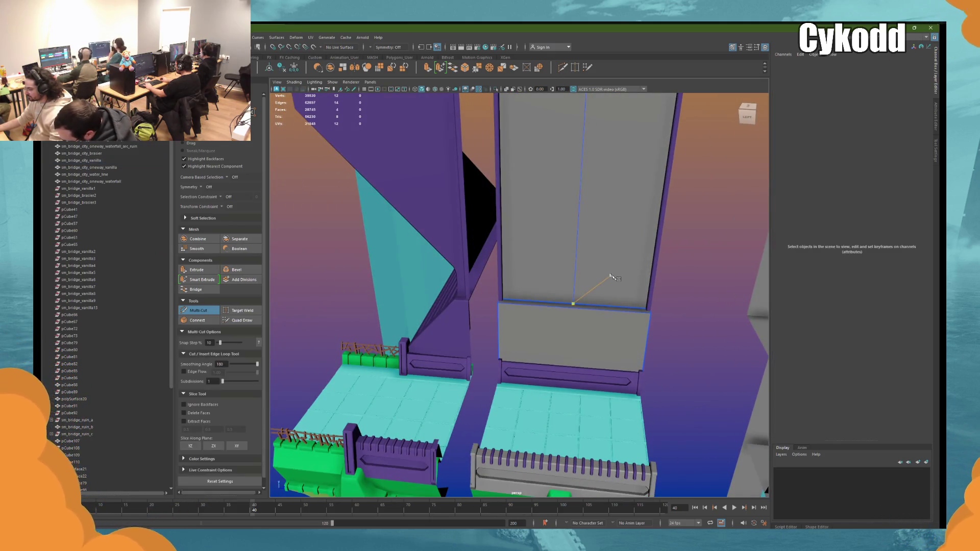
{"action": "key", "text": "F8"}
{"action": "key", "text": "w"}
{"action": "left_click_drag", "start_coordinate": [518, 271], "coordinate": [599, 268], "text": "alt"}
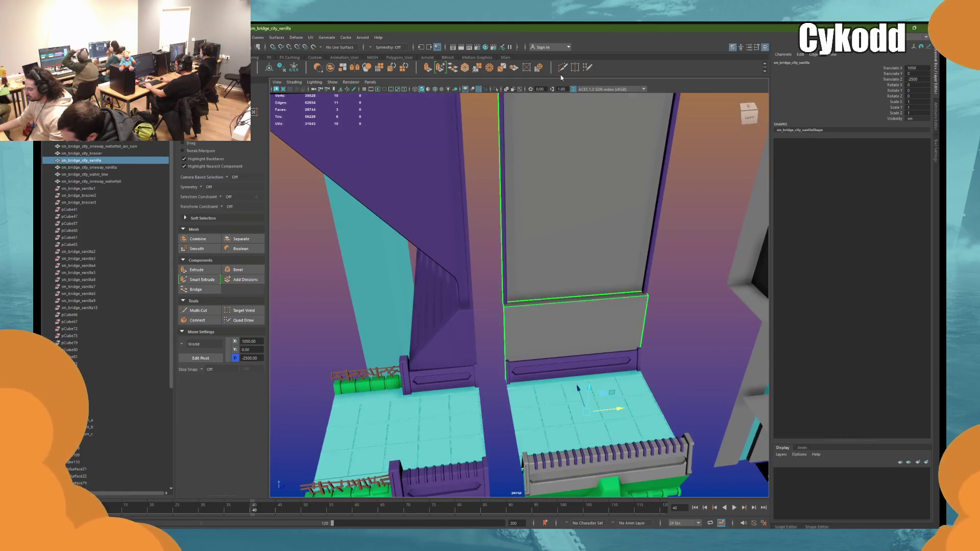
{"action": "mouse_move", "coordinate": [580, 301]}
{"action": "left_mouse_down", "text": "alt"}
{"action": "mouse_move", "coordinate": [550, 306]}
{"action": "mouse_move", "coordinate": [550, 250]}
{"action": "left_mouse_up", "text": "alt"}
{"action": "left_click", "coordinate": [550, 250]}
{"action": "right_click", "coordinate": [555, 243]}
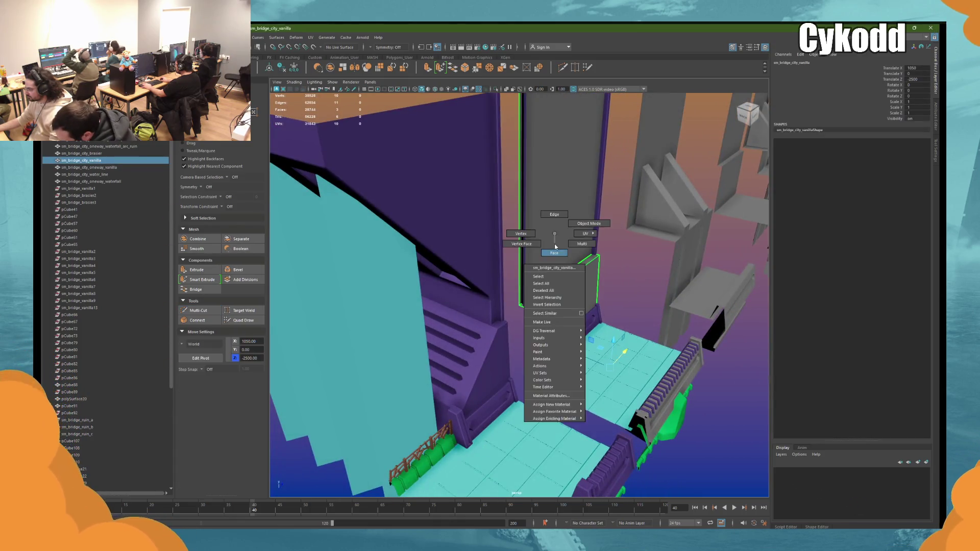
{"action": "left_click", "coordinate": [553, 244]}
{"action": "key", "text": "Delete"}
Step: Extrude the panel's open top edge upward into a taller face
{"action": "right_click", "coordinate": [554, 248]}
{"action": "left_click", "coordinate": [554, 232]}
{"action": "left_click", "coordinate": [562, 273]}
{"action": "mouse_move", "coordinate": [561, 273]}
{"action": "left_mouse_down", "text": "alt"}
{"action": "mouse_move", "coordinate": [547, 266]}
{"action": "mouse_move", "coordinate": [548, 138]}
{"action": "left_mouse_up", "text": "alt"}
{"action": "key", "text": "ctrl+e"}
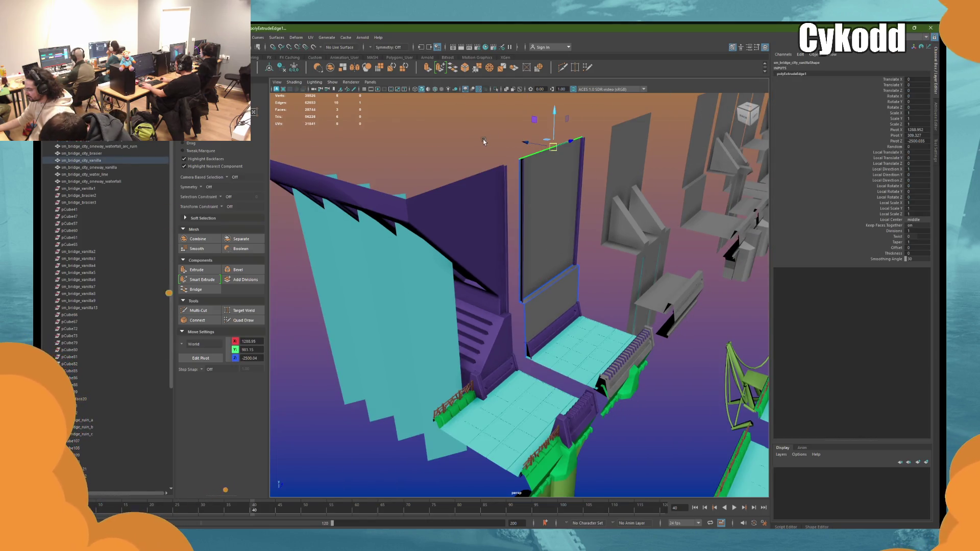
{"action": "key", "text": "F8"}
{"action": "left_click_drag", "start_coordinate": [525, 201], "coordinate": [582, 96], "text": "alt"}
Step: Multi-Cut a vertical line down the wall's middle and start bevelling that edge
{"action": "left_click", "coordinate": [562, 67]}
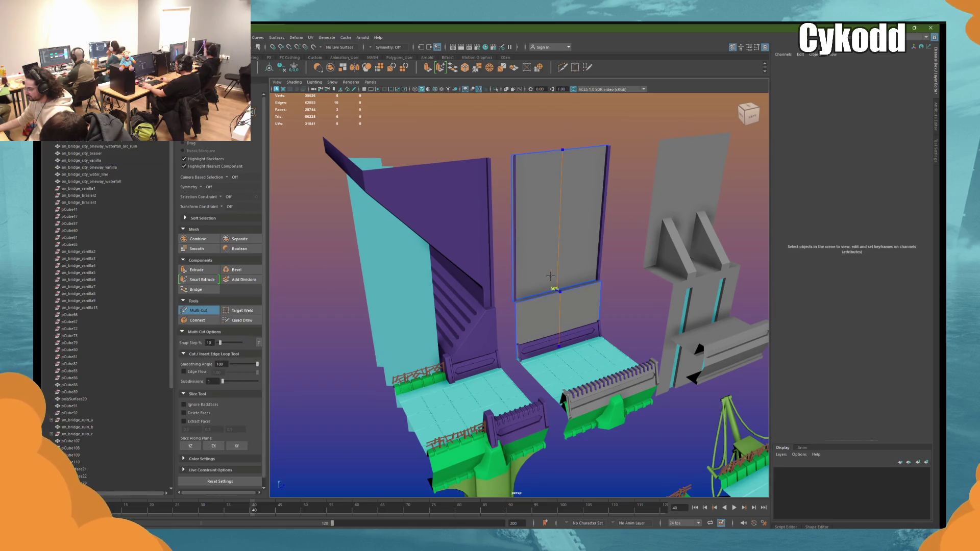
{"action": "left_click", "coordinate": [557, 289]}
{"action": "mouse_move", "coordinate": [578, 248]}
{"action": "left_mouse_down", "text": "alt"}
{"action": "mouse_move", "coordinate": [558, 229]}
{"action": "mouse_move", "coordinate": [607, 252]}
{"action": "mouse_move", "coordinate": [598, 246]}
{"action": "left_mouse_up", "text": "alt"}
{"action": "key", "text": "w"}
{"action": "right_click", "coordinate": [559, 229]}
{"action": "left_click", "coordinate": [557, 228]}
{"action": "key", "text": "ctrl+b"}
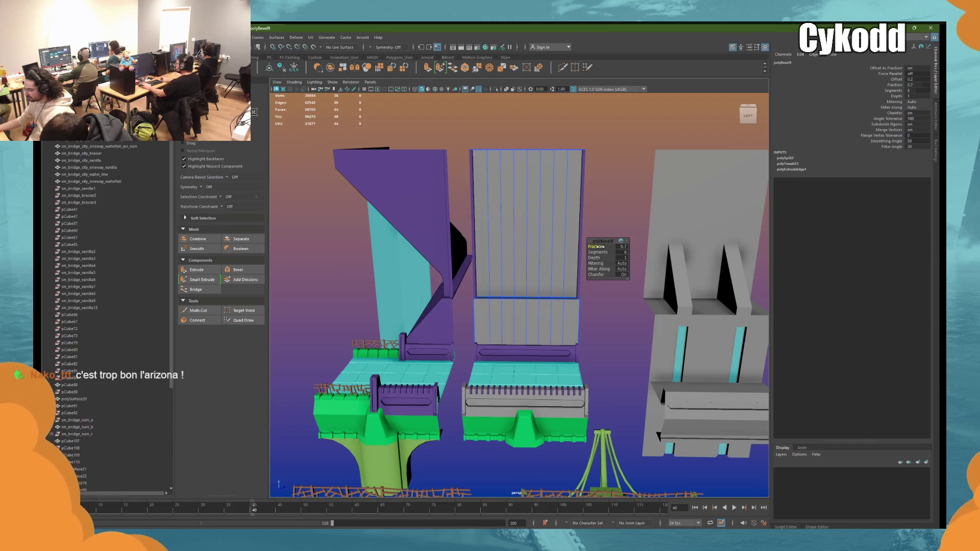
Step: Tune the middle edge's bevel fraction through 0.8, 0.75 and 0.7, settling on 0.74
{"action": "type", "text": "0.8"}
{"action": "key", "text": "Return"}
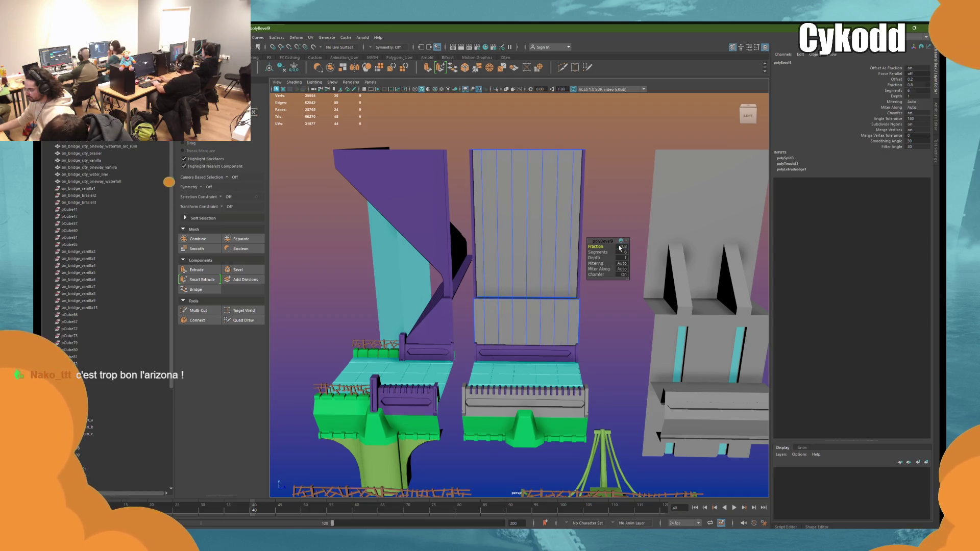
{"action": "type", "text": "0.75"}
{"action": "key", "text": "Return"}
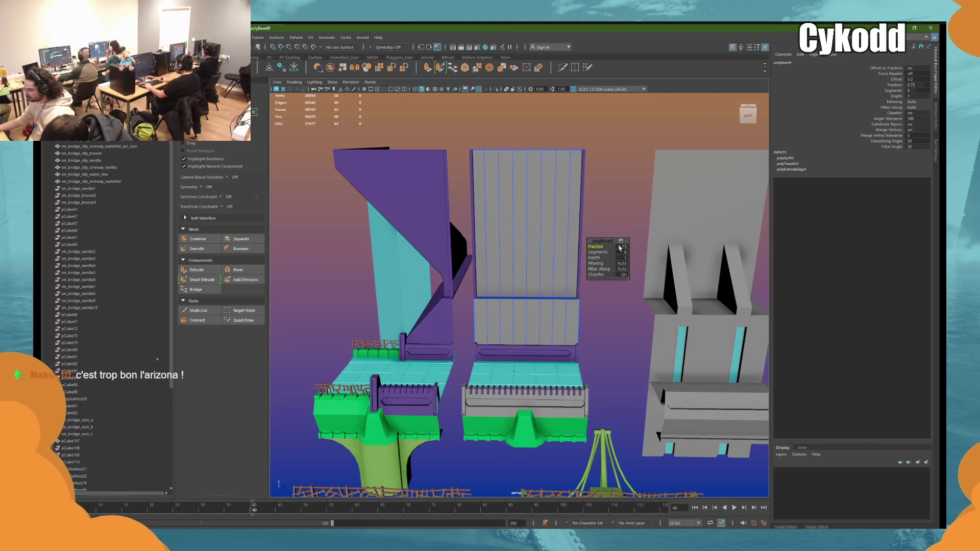
{"action": "type", "text": "0.7"}
{"action": "key", "text": "Return"}
{"action": "type", "text": "0.74"}
{"action": "key", "text": "Return"}
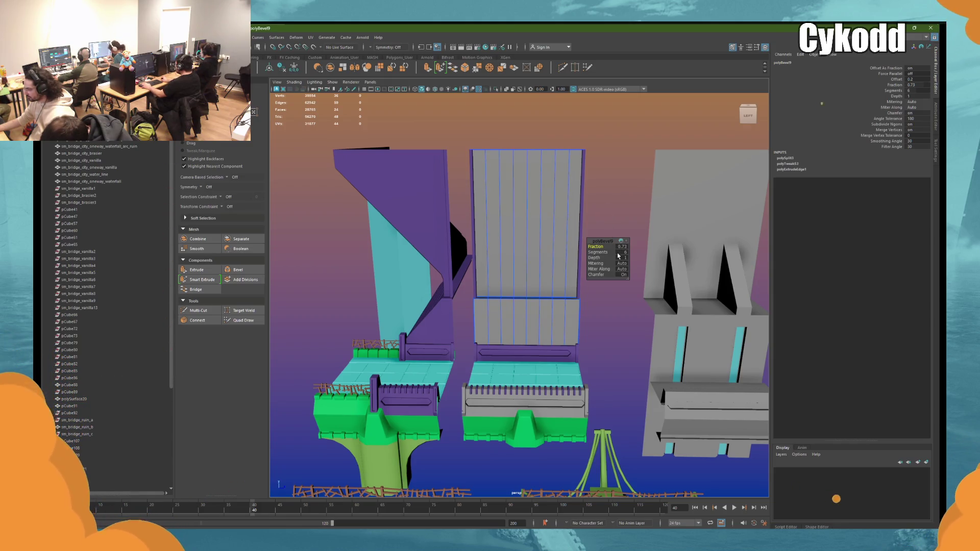
{"action": "left_click", "coordinate": [621, 247]}
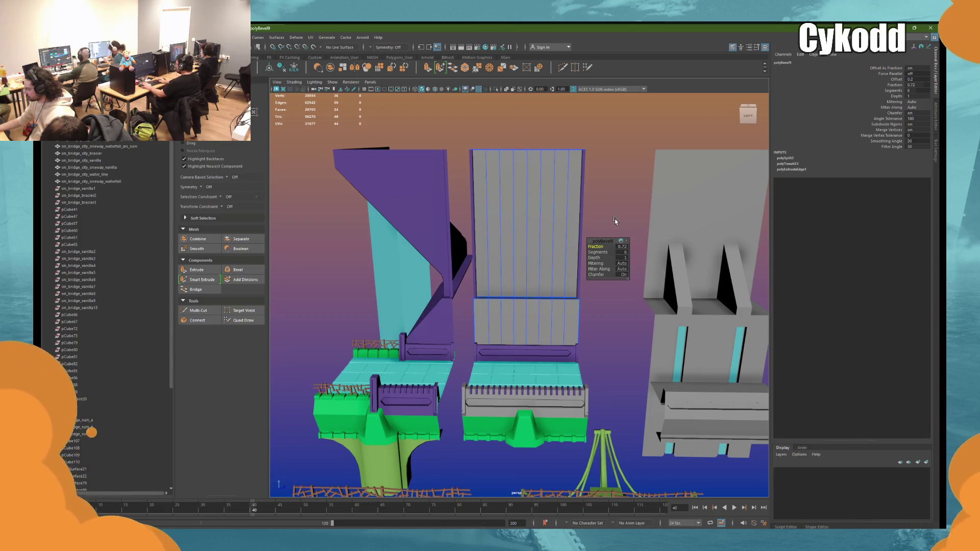
{"action": "scroll", "coordinate": [617, 227], "scroll_direction": "up", "scroll_amount": 3}
{"action": "scroll", "coordinate": [599, 245], "scroll_direction": "up", "scroll_amount": 2}
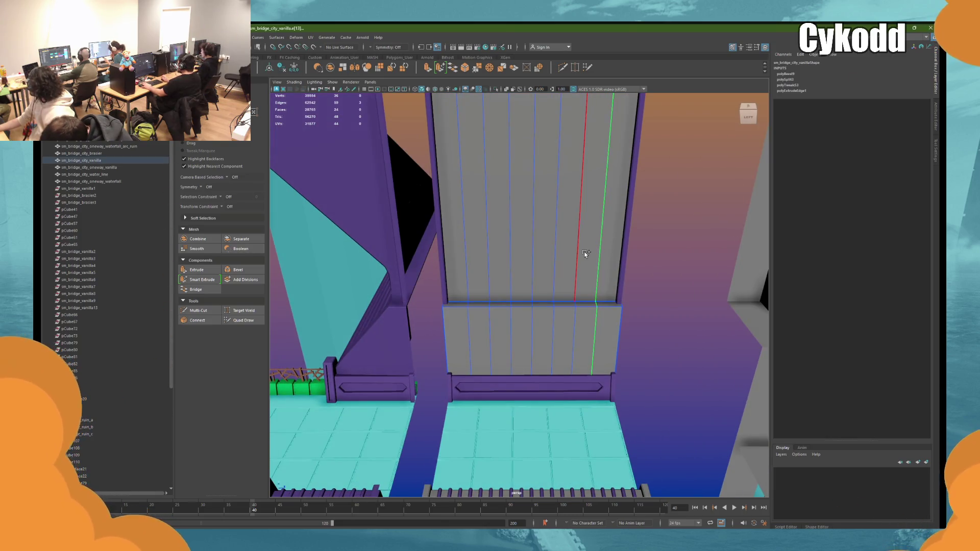
Step: Select every other vertical plank edge on the upper wall
{"action": "double_click", "coordinate": [585, 254], "text": "shift"}
{"action": "left_click", "coordinate": [600, 261]}
{"action": "left_click", "coordinate": [578, 254], "text": "shift"}
{"action": "left_click", "coordinate": [556, 255], "text": "shift"}
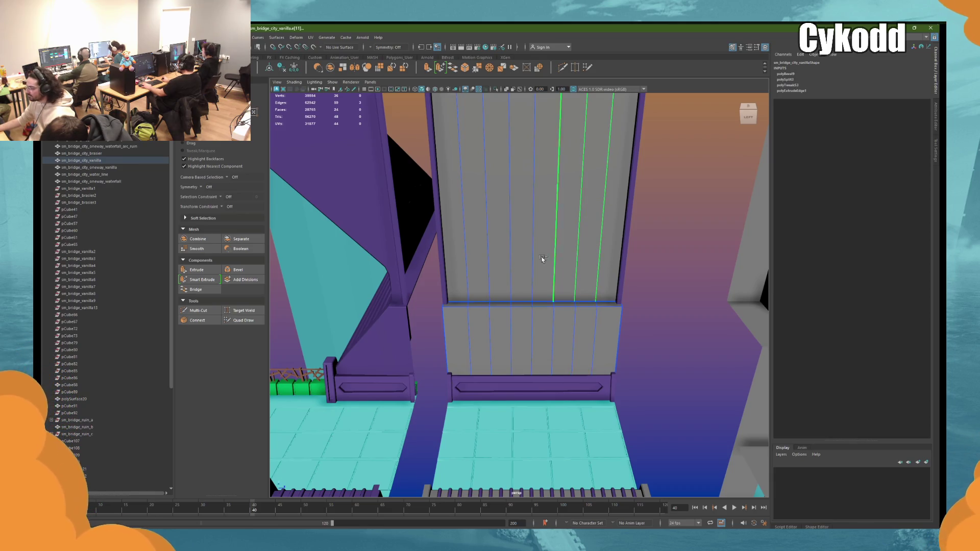
{"action": "left_click", "coordinate": [509, 258], "text": "shift"}
{"action": "left_click", "coordinate": [486, 258], "text": "shift"}
{"action": "left_click", "coordinate": [455, 259], "text": "shift"}
{"action": "left_click", "coordinate": [525, 250], "text": "shift"}
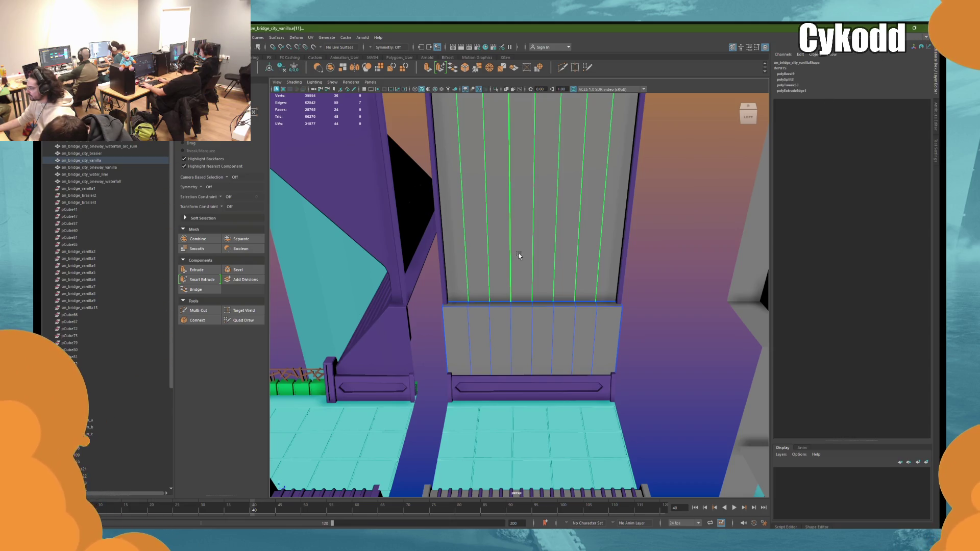
Step: Bevel the selected vertical edges with fraction 0.25
{"action": "key", "text": "ctrl+b"}
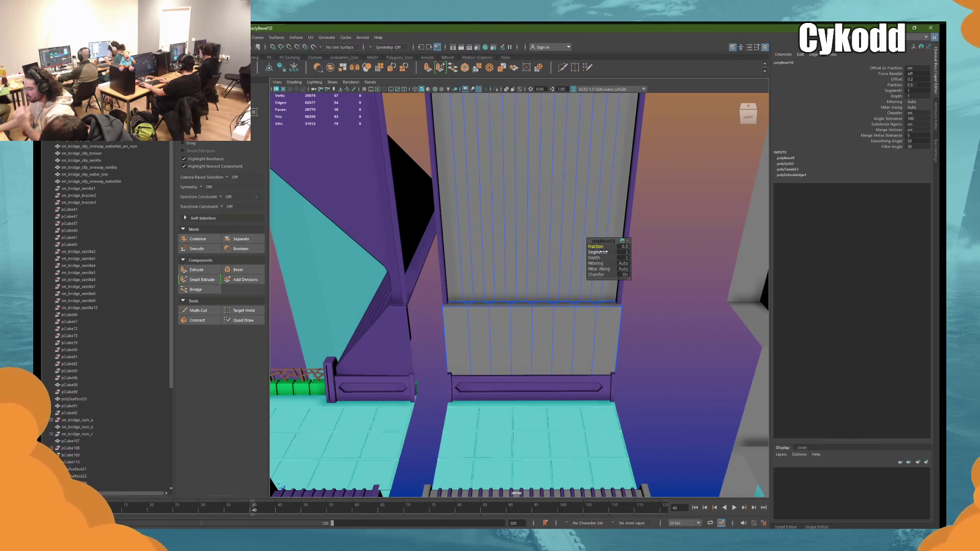
{"action": "left_click", "coordinate": [625, 247]}
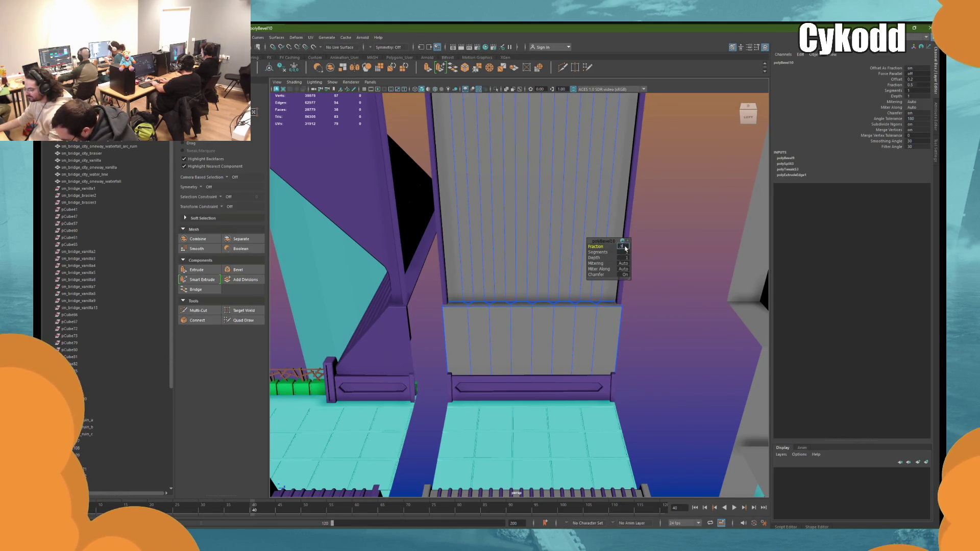
{"action": "type", "text": "0.10.25"}
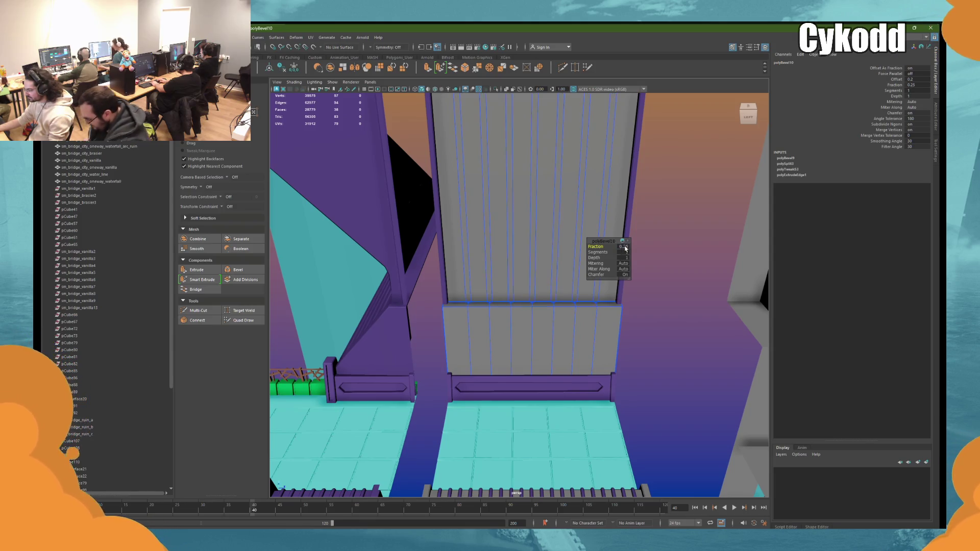
{"action": "left_click", "coordinate": [625, 247]}
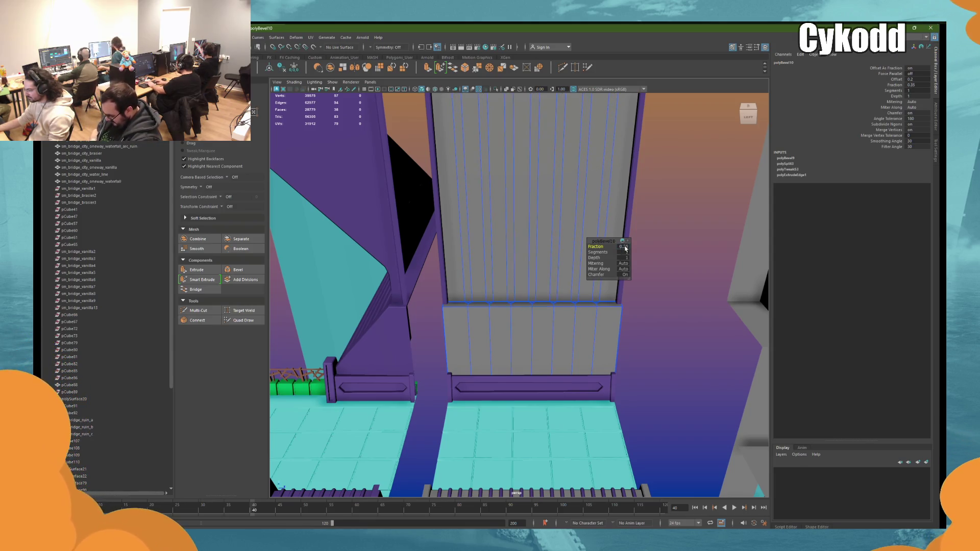
{"action": "right_click_drag", "start_coordinate": [673, 176], "coordinate": [673, 197]}
Step: Select the alternating vertical plank faces on the wall, extrude them, then undo that extrusion
{"action": "left_click", "coordinate": [592, 186]}
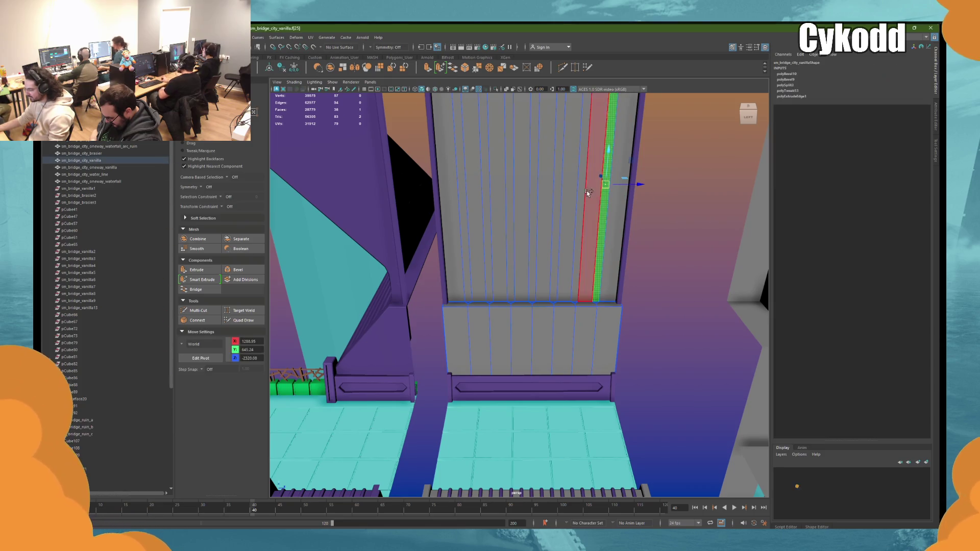
{"action": "key", "text": "w"}
{"action": "left_click", "coordinate": [560, 190], "text": "shift"}
{"action": "left_click", "coordinate": [534, 191], "text": "shift"}
{"action": "left_click", "coordinate": [497, 191], "text": "shift"}
{"action": "left_click", "coordinate": [483, 192], "text": "shift"}
{"action": "left_click", "coordinate": [462, 192], "text": "shift"}
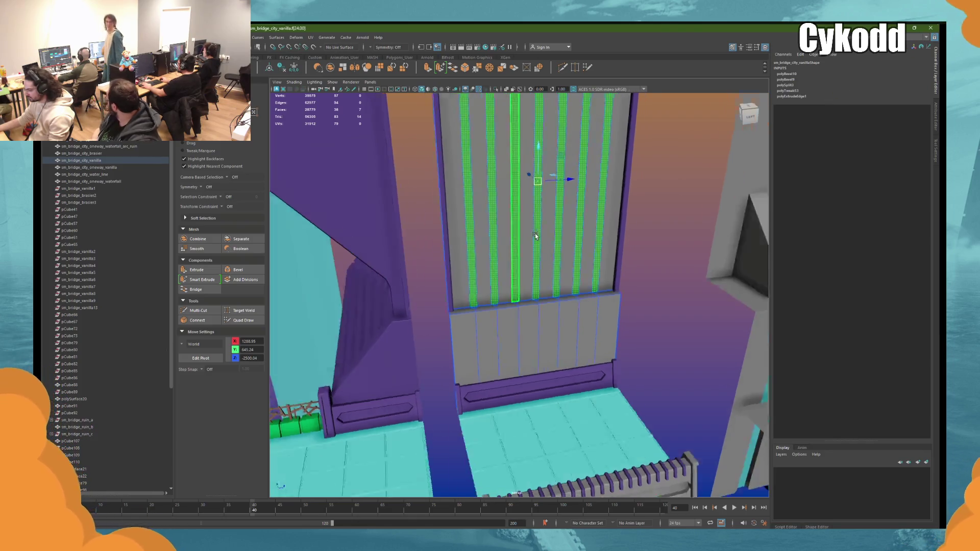
{"action": "left_click_drag", "start_coordinate": [462, 192], "coordinate": [564, 218], "text": "alt"}
{"action": "left_click", "coordinate": [564, 219], "text": "shift"}
{"action": "key", "text": "ctrl+e"}
{"action": "scroll", "coordinate": [578, 293], "scroll_direction": "up", "scroll_amount": 3}
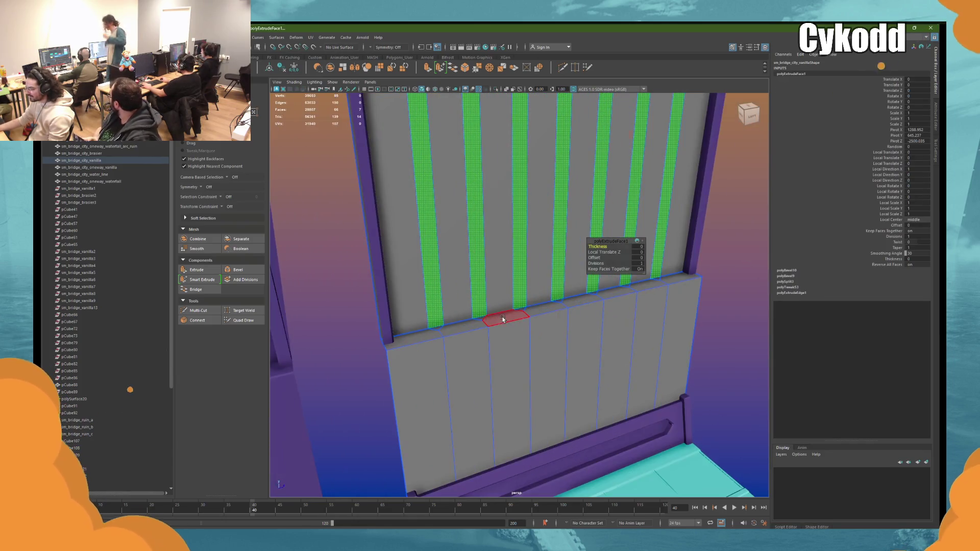
{"action": "mouse_move", "coordinate": [504, 263]}
{"action": "left_mouse_down", "text": "alt"}
{"action": "mouse_move", "coordinate": [602, 160]}
{"action": "mouse_move", "coordinate": [554, 188]}
{"action": "left_mouse_up", "text": "alt"}
{"action": "key", "text": "ctrl+z"}
{"action": "key", "text": "ctrl+z"}
{"action": "key", "text": "ctrl+z"}
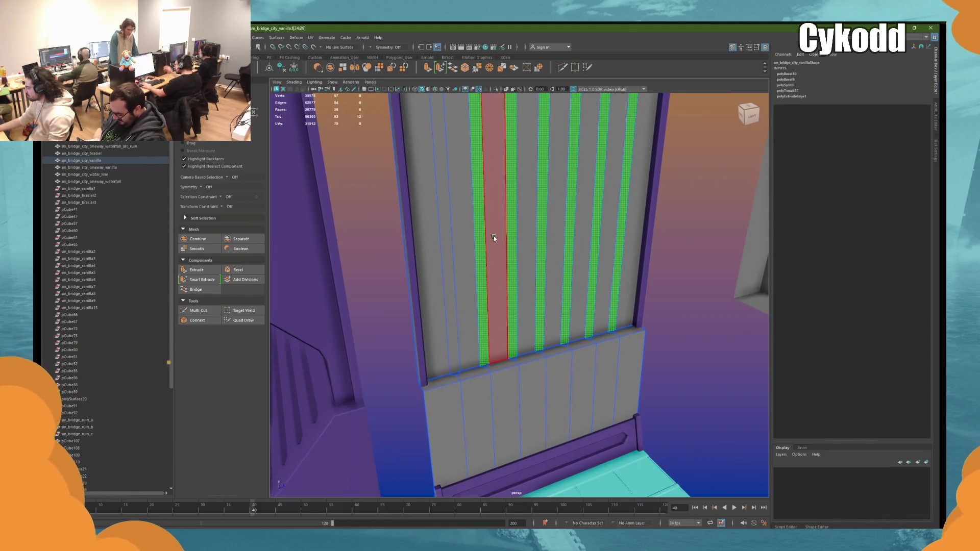
Step: Extrude the narrow strip faces, setting the offset to 0.1 and then 1
{"action": "left_click", "coordinate": [447, 218], "text": "shift"}
{"action": "key", "text": "r"}
{"action": "left_click_drag", "start_coordinate": [500, 204], "coordinate": [534, 194], "text": "alt"}
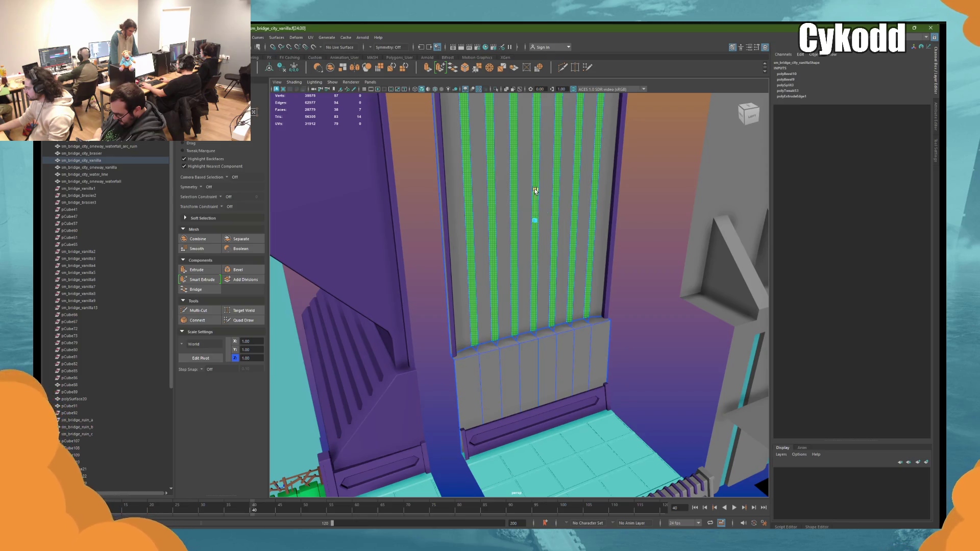
{"action": "key", "text": "ctrl+e"}
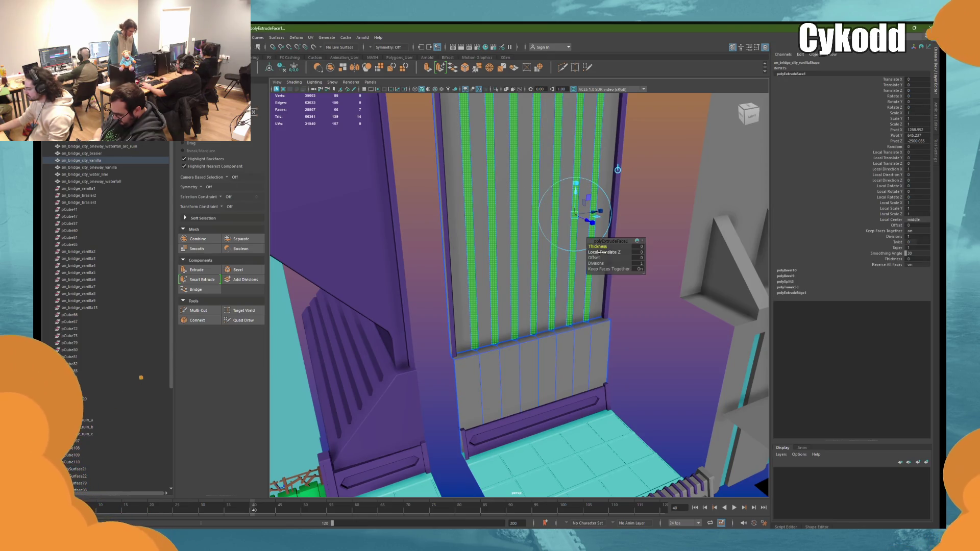
{"action": "left_click", "coordinate": [642, 260]}
{"action": "type", "text": "0.1"}
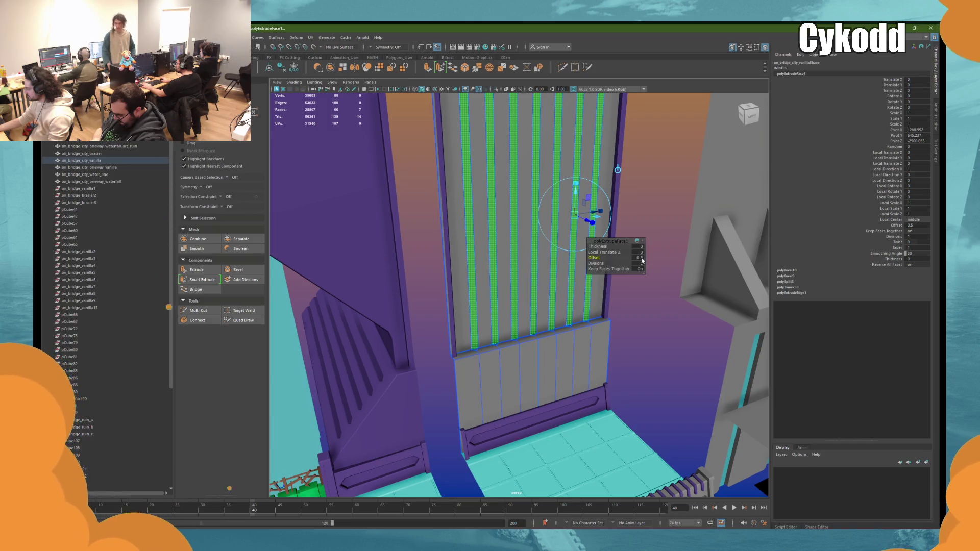
{"action": "key", "text": "Return"}
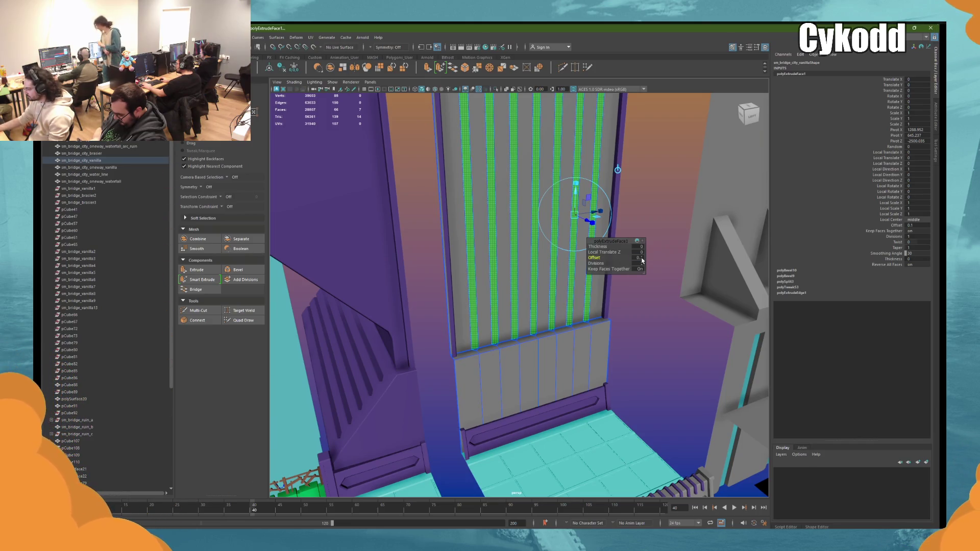
{"action": "left_click", "coordinate": [642, 259]}
{"action": "type", "text": "1"}
{"action": "key", "text": "Return"}
{"action": "key", "text": "Return"}
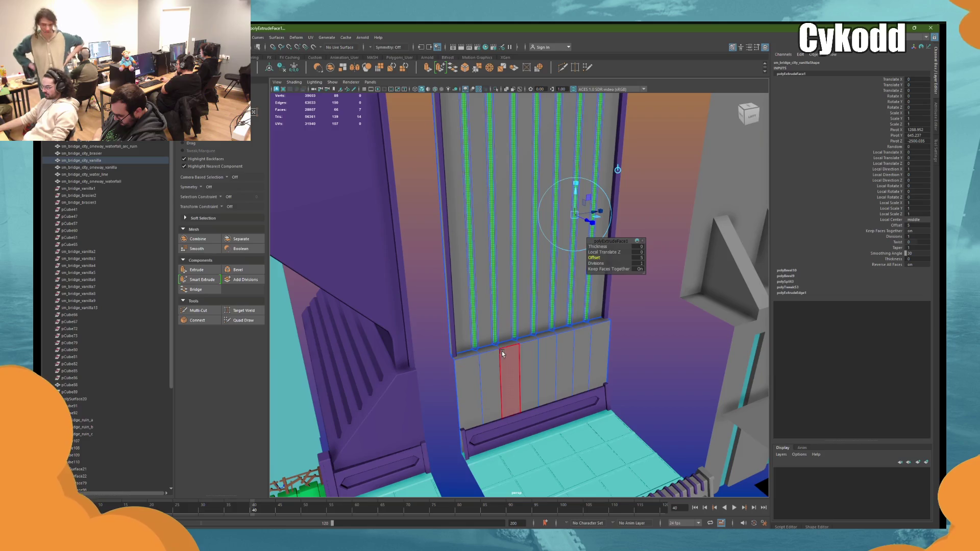
Step: Sink the extruded strips into the wall to local Z -8.371 and clear the selection
{"action": "left_click_drag", "start_coordinate": [507, 372], "coordinate": [514, 329], "text": "alt"}
{"action": "mouse_move", "coordinate": [585, 234]}
{"action": "left_mouse_down"}
{"action": "mouse_move", "coordinate": [602, 202]}
{"action": "mouse_move", "coordinate": [577, 211]}
{"action": "mouse_move", "coordinate": [508, 307]}
{"action": "mouse_move", "coordinate": [558, 322]}
{"action": "left_mouse_up"}
{"action": "key", "text": "q"}
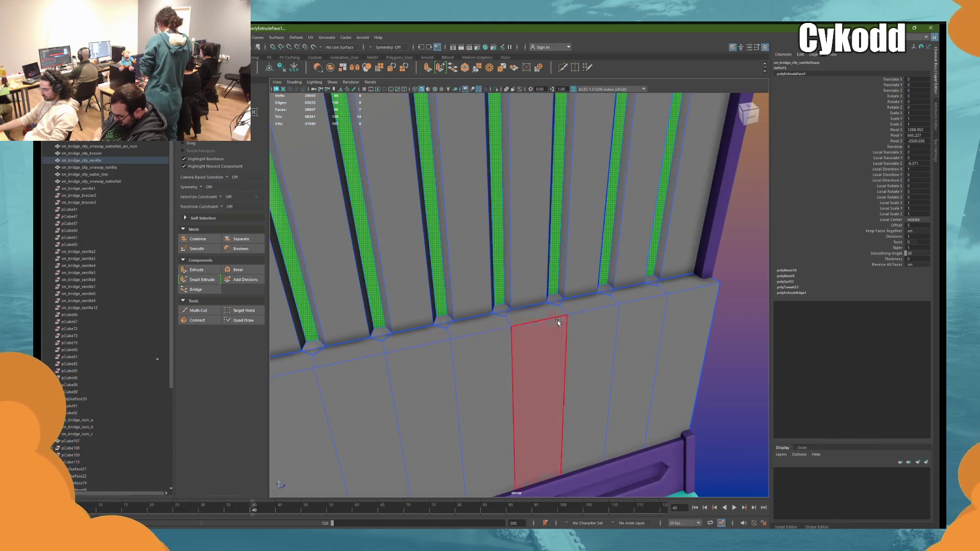
{"action": "key", "text": "w"}
{"action": "left_click", "coordinate": [749, 283]}
{"action": "mouse_move", "coordinate": [685, 284]}
{"action": "right_mouse_down", "text": "shift"}
{"action": "mouse_move", "coordinate": [663, 289]}
{"action": "mouse_move", "coordinate": [607, 255]}
{"action": "right_mouse_up", "text": "shift"}
{"action": "key", "text": "w"}
Step: Bevel the wall's ledge edge at fraction 0.15 and show wireframe on the shaded mesh
{"action": "left_click", "coordinate": [681, 291]}
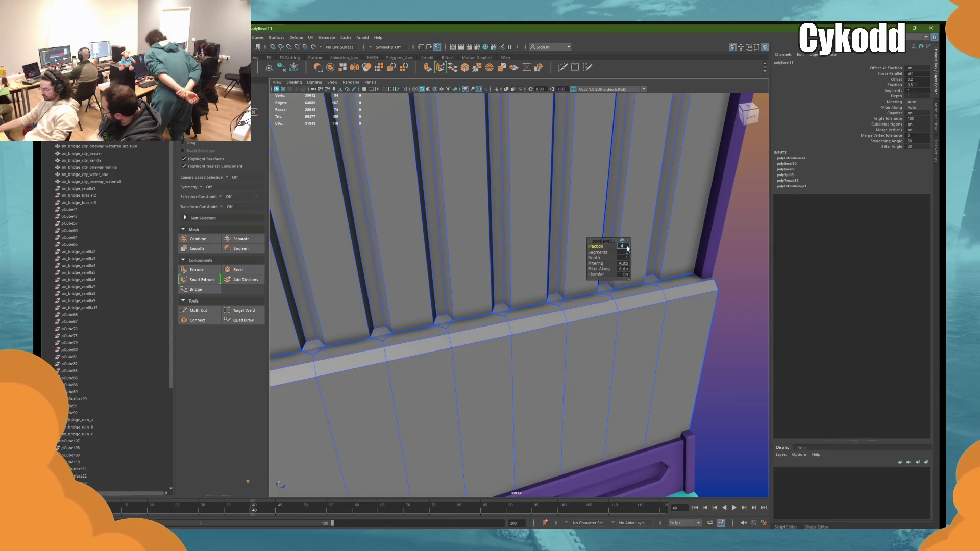
{"action": "key", "text": "Return"}
{"action": "mouse_move", "coordinate": [620, 258]}
{"action": "left_mouse_down", "text": "alt"}
{"action": "mouse_move", "coordinate": [415, 338]}
{"action": "mouse_move", "coordinate": [529, 326]}
{"action": "mouse_move", "coordinate": [457, 343]}
{"action": "mouse_move", "coordinate": [464, 320]}
{"action": "left_mouse_up", "text": "alt"}
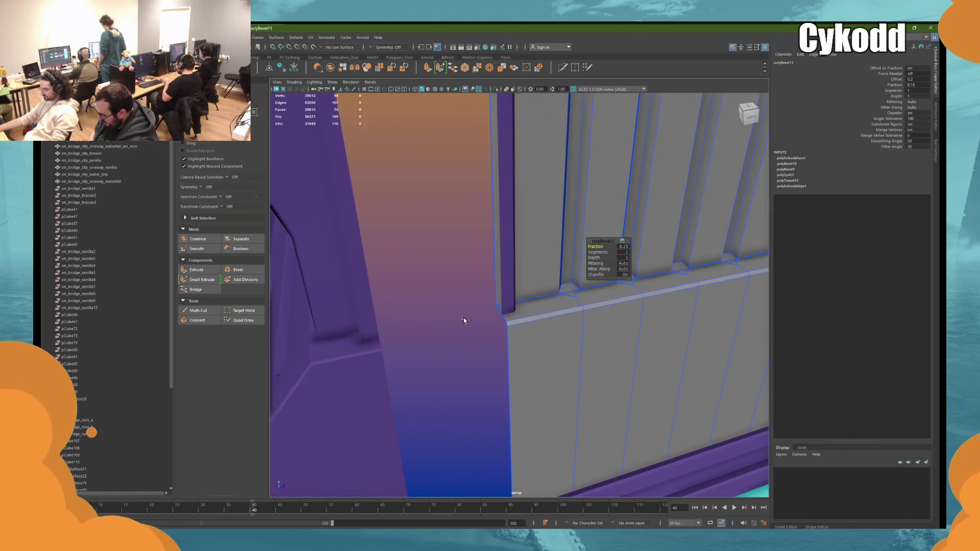
{"action": "left_click", "coordinate": [434, 89]}
{"action": "mouse_move", "coordinate": [429, 144]}
{"action": "left_mouse_down", "text": "alt"}
{"action": "mouse_move", "coordinate": [476, 270]}
{"action": "mouse_move", "coordinate": [567, 332]}
{"action": "mouse_move", "coordinate": [449, 253]}
{"action": "left_mouse_up", "text": "alt"}
{"action": "key", "text": "w"}
Step: Move the panelled wall 100 units along Z to Translate Z -2600
{"action": "left_click", "coordinate": [541, 317]}
{"action": "left_click_drag", "start_coordinate": [541, 316], "coordinate": [555, 327], "text": "alt"}
{"action": "left_click_drag", "start_coordinate": [602, 415], "coordinate": [551, 404]}
{"action": "scroll", "coordinate": [500, 378], "scroll_direction": "up", "scroll_amount": 5}
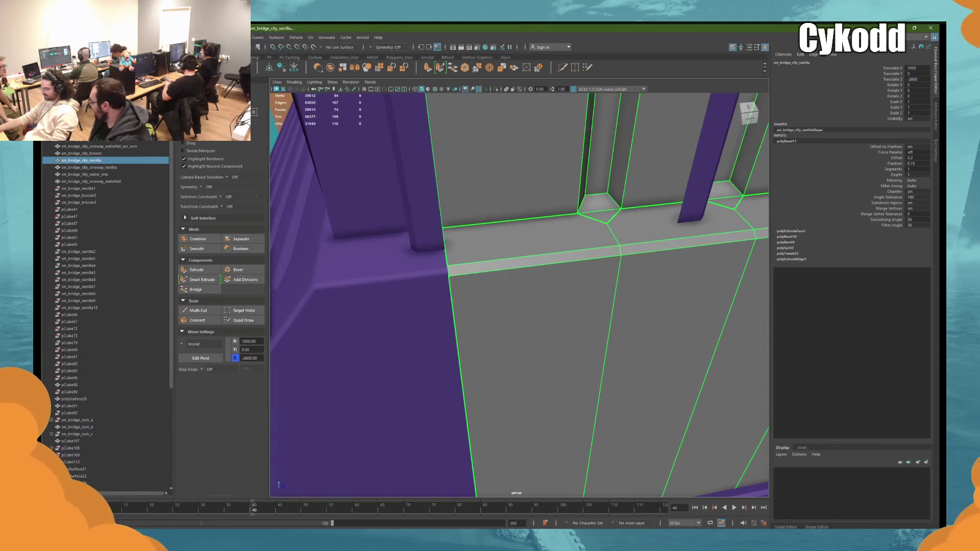
Step: Select the panelled wall and run Mesh Display > Soften/Harden Edges on it
{"action": "scroll", "coordinate": [426, 240], "scroll_direction": "down", "scroll_amount": 4}
{"action": "left_click", "coordinate": [540, 482]}
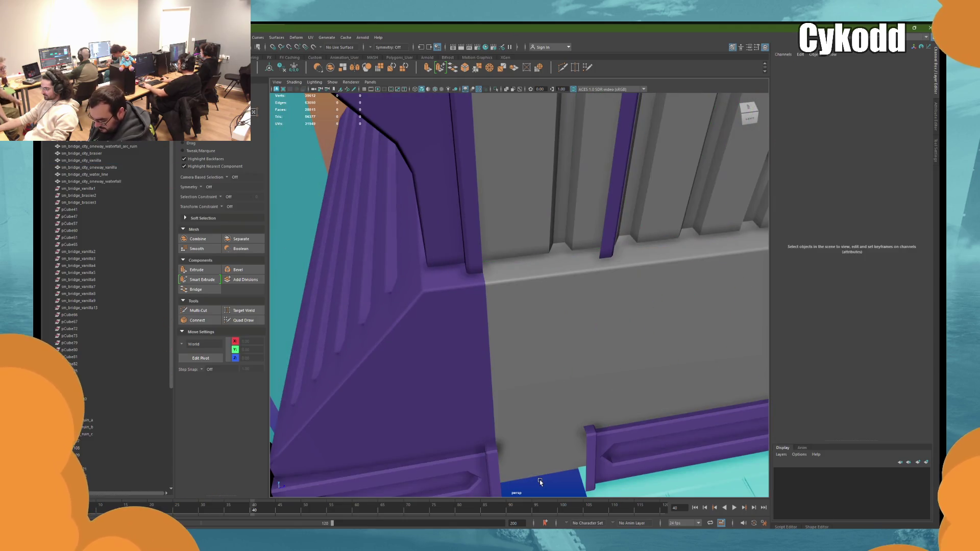
{"action": "scroll", "coordinate": [540, 480], "scroll_direction": "down", "scroll_amount": 4}
{"action": "left_click", "coordinate": [667, 213]}
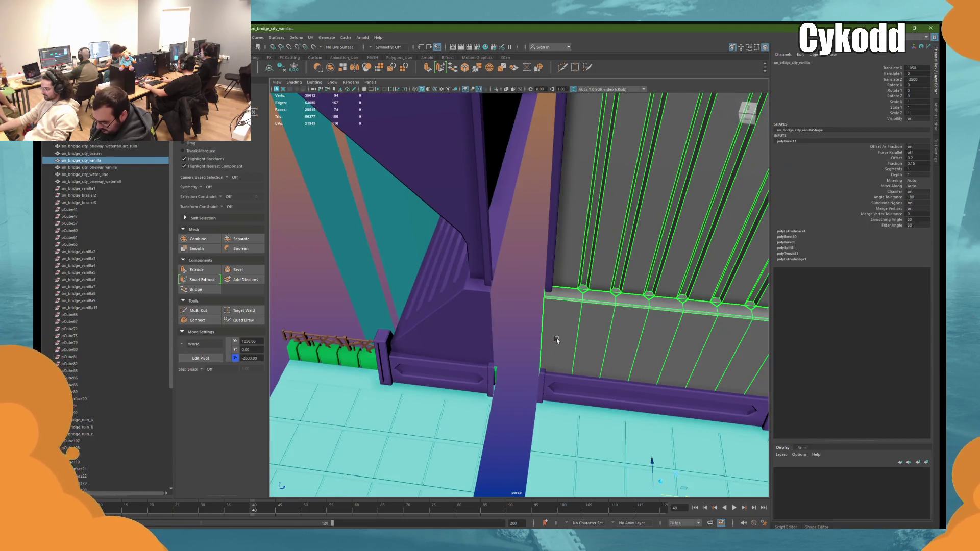
{"action": "left_click", "coordinate": [235, 37]}
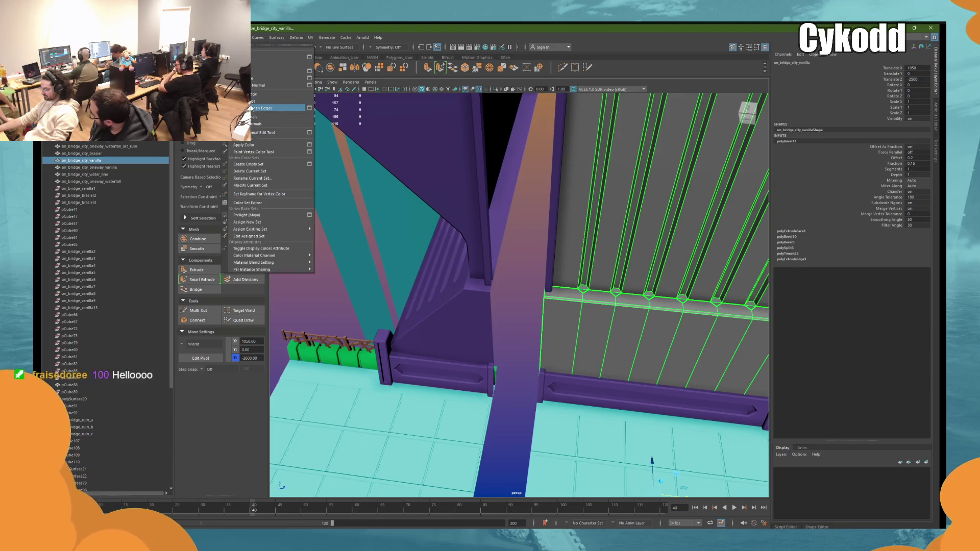
{"action": "left_click", "coordinate": [281, 105]}
{"action": "mouse_move", "coordinate": [519, 245]}
{"action": "left_mouse_down", "text": "alt"}
{"action": "mouse_move", "coordinate": [530, 262]}
{"action": "mouse_move", "coordinate": [564, 273]}
{"action": "mouse_move", "coordinate": [627, 278]}
{"action": "mouse_move", "coordinate": [552, 282]}
{"action": "left_mouse_up", "text": "alt"}
{"action": "scroll", "coordinate": [551, 282], "scroll_direction": "up", "scroll_amount": 5}
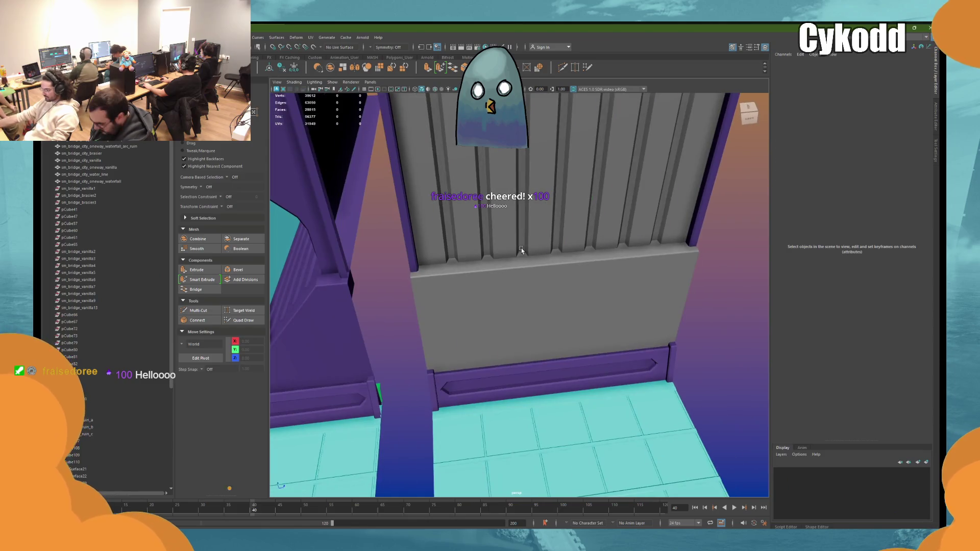
Step: Target-weld two stray ledge vertices into their neighbours, then reselect the whole wall
{"action": "left_click", "coordinate": [501, 262]}
{"action": "mouse_move", "coordinate": [497, 246]}
{"action": "right_mouse_down"}
{"action": "mouse_move", "coordinate": [481, 246]}
{"action": "mouse_move", "coordinate": [531, 254]}
{"action": "right_mouse_up"}
{"action": "mouse_move", "coordinate": [528, 252]}
{"action": "left_mouse_down"}
{"action": "mouse_move", "coordinate": [467, 241]}
{"action": "mouse_move", "coordinate": [466, 260]}
{"action": "left_mouse_up"}
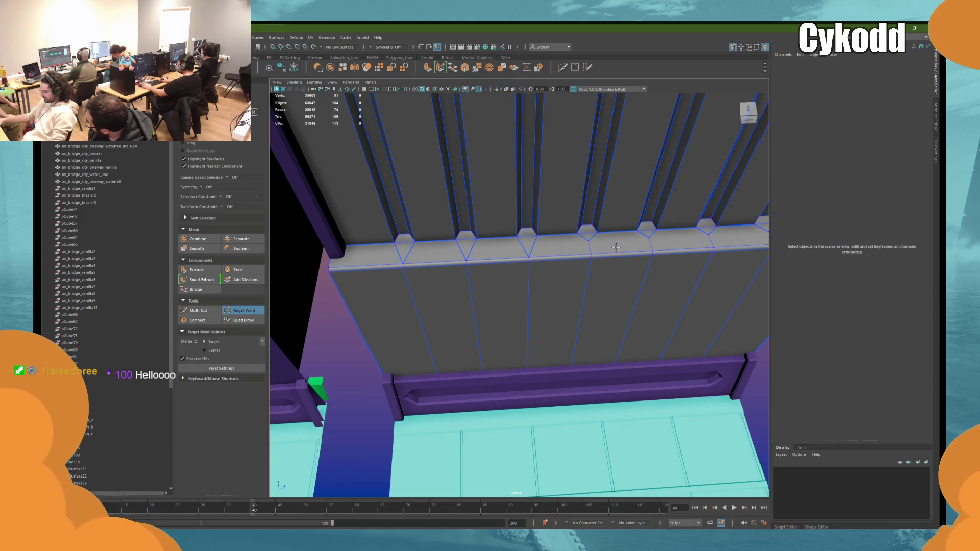
{"action": "left_click_drag", "start_coordinate": [587, 242], "coordinate": [590, 253]}
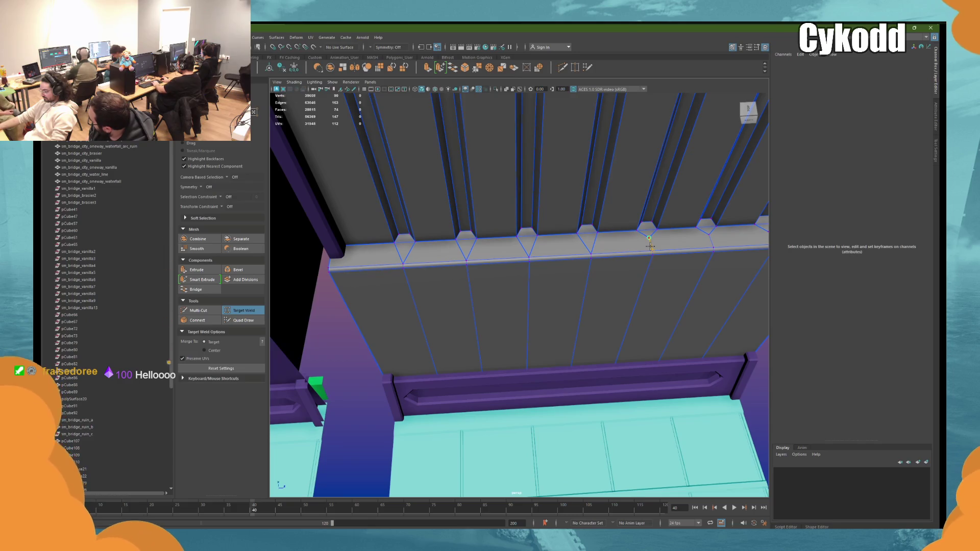
{"action": "middle_click_drag", "start_coordinate": [720, 239], "coordinate": [634, 241], "text": "alt"}
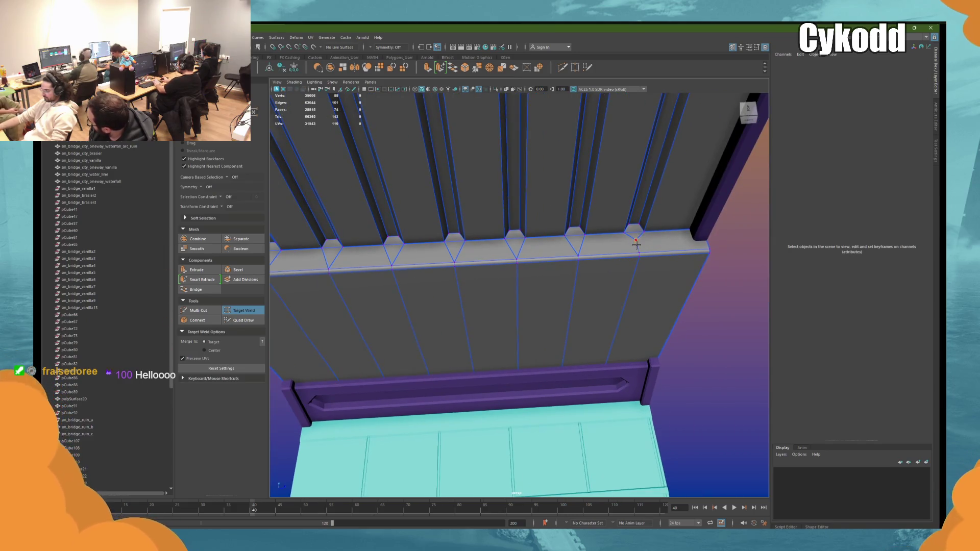
{"action": "key", "text": "w"}
{"action": "left_click_drag", "start_coordinate": [635, 245], "coordinate": [668, 234], "text": "alt"}
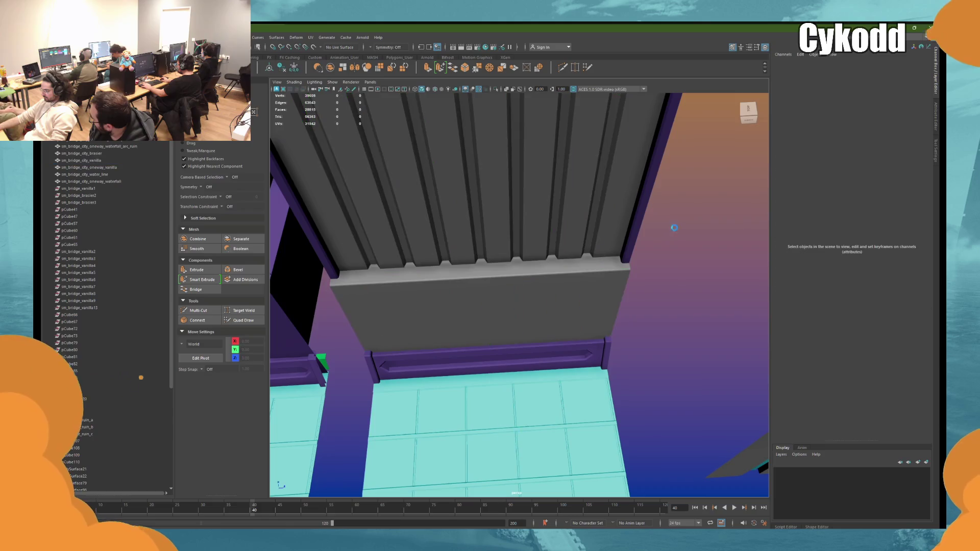
{"action": "left_click", "coordinate": [579, 291]}
{"action": "mouse_move", "coordinate": [580, 291]}
{"action": "left_mouse_down", "text": "alt"}
{"action": "mouse_move", "coordinate": [562, 285]}
{"action": "mouse_move", "coordinate": [592, 219]}
{"action": "mouse_move", "coordinate": [578, 240]}
{"action": "mouse_move", "coordinate": [616, 214]}
{"action": "left_mouse_up", "text": "alt"}
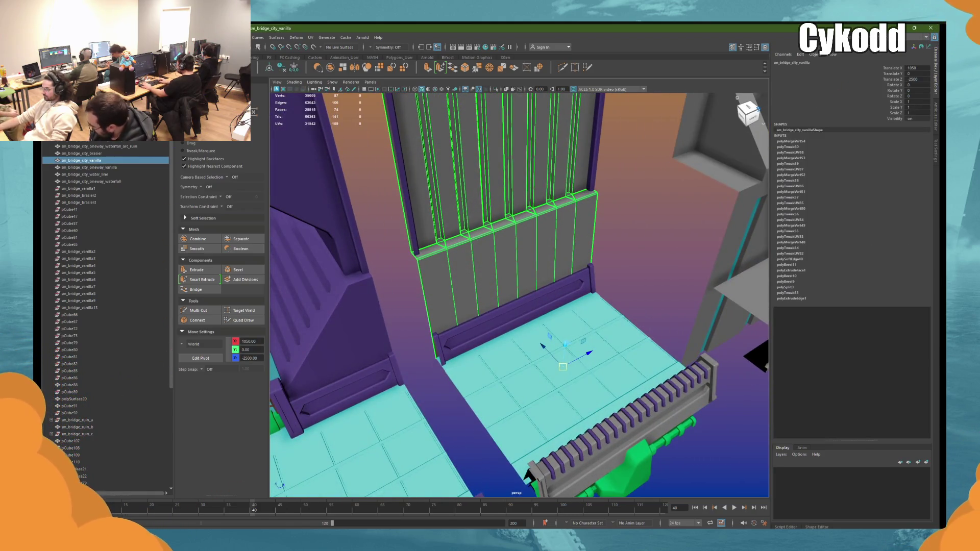
{"action": "left_click_drag", "start_coordinate": [660, 182], "coordinate": [632, 184], "text": "alt"}
{"action": "left_click", "coordinate": [632, 184]}
{"action": "left_click_drag", "start_coordinate": [640, 229], "coordinate": [551, 253], "text": "alt"}
{"action": "left_click", "coordinate": [593, 195]}
{"action": "left_click_drag", "start_coordinate": [593, 194], "coordinate": [583, 237], "text": "alt"}
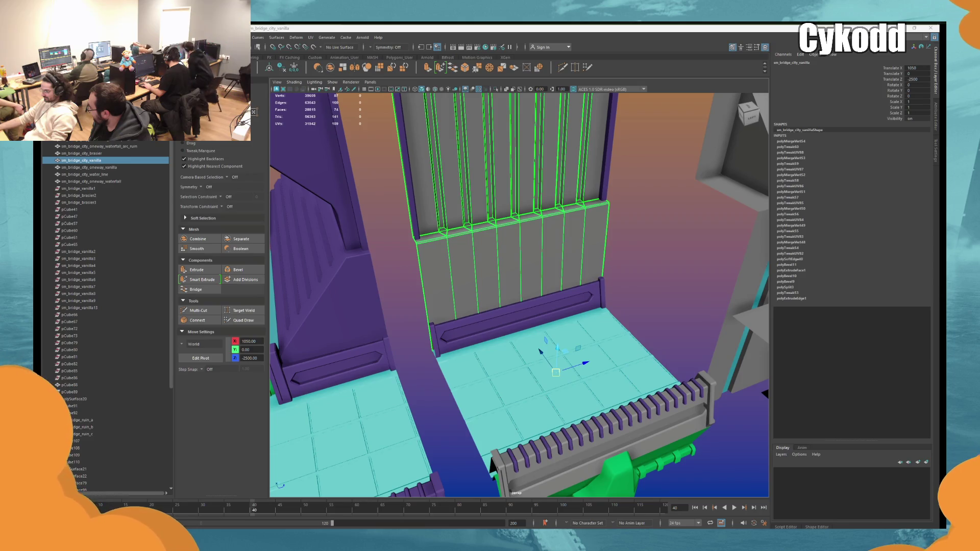
Step: Multi-Cut two horizontal edge loops across the wall's lower panel
{"action": "mouse_move", "coordinate": [620, 214]}
{"action": "left_mouse_down", "text": "alt"}
{"action": "mouse_move", "coordinate": [609, 264]}
{"action": "mouse_move", "coordinate": [618, 265]}
{"action": "mouse_move", "coordinate": [597, 251]}
{"action": "left_mouse_up", "text": "alt"}
{"action": "right_click_drag", "start_coordinate": [580, 147], "coordinate": [584, 249], "text": "shift"}
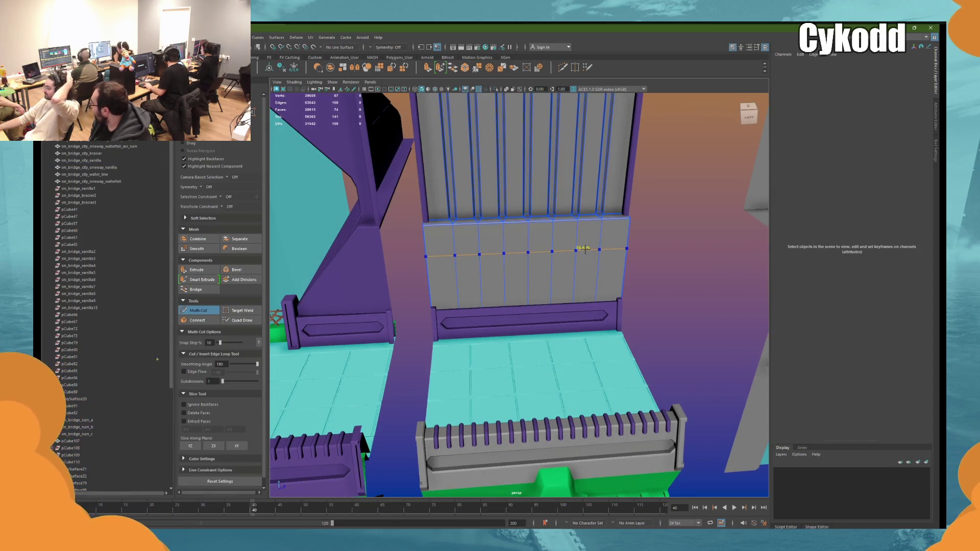
{"action": "left_click", "coordinate": [585, 249], "text": "ctrl"}
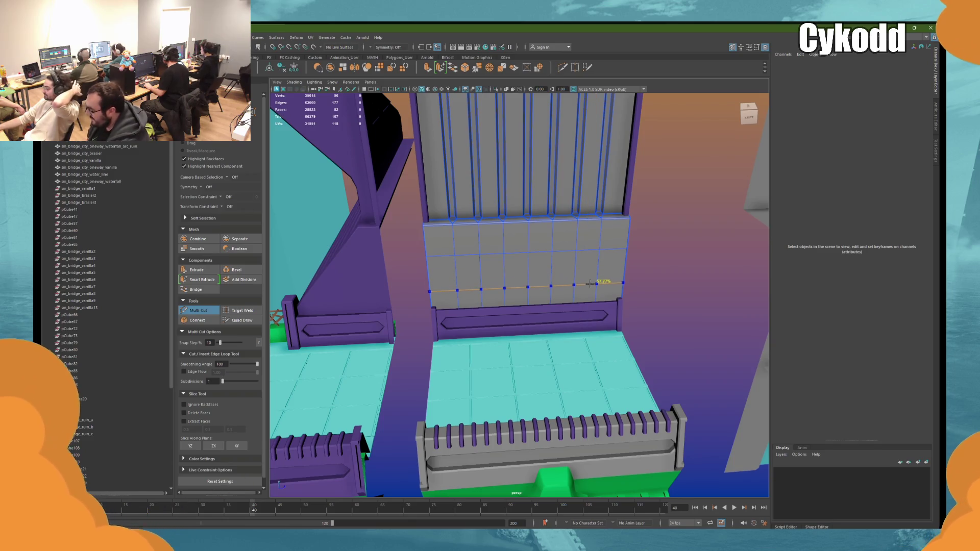
{"action": "left_click", "coordinate": [596, 281], "text": "ctrl"}
{"action": "key", "text": "w"}
Step: Select the two new edge loops, then the whole middle row of faces
{"action": "double_click", "coordinate": [614, 248]}
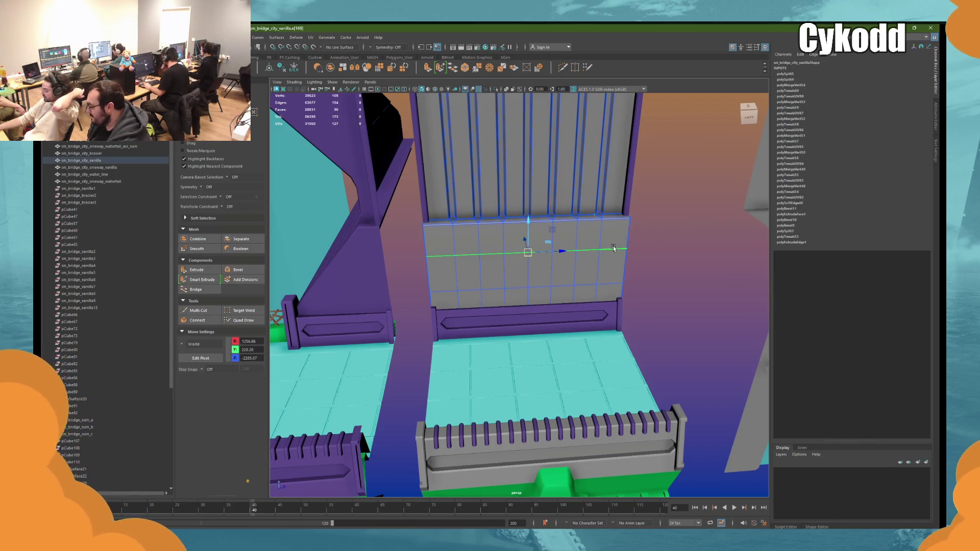
{"action": "double_click", "coordinate": [617, 278], "text": "shift"}
{"action": "mouse_move", "coordinate": [616, 279]}
{"action": "left_mouse_down", "text": "alt"}
{"action": "mouse_move", "coordinate": [547, 269]}
{"action": "mouse_move", "coordinate": [520, 237]}
{"action": "mouse_move", "coordinate": [545, 235]}
{"action": "left_mouse_up", "text": "alt"}
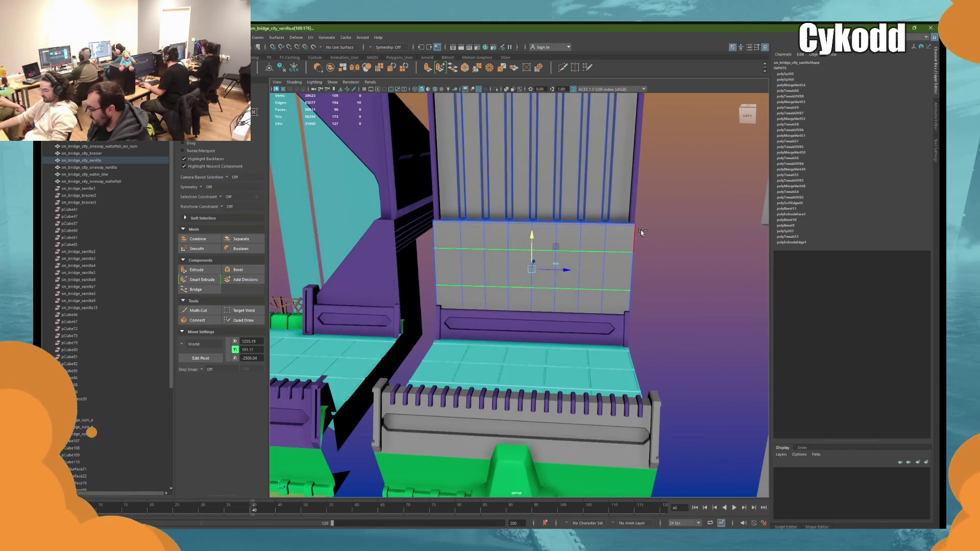
{"action": "right_click_drag", "start_coordinate": [681, 217], "coordinate": [681, 240]}
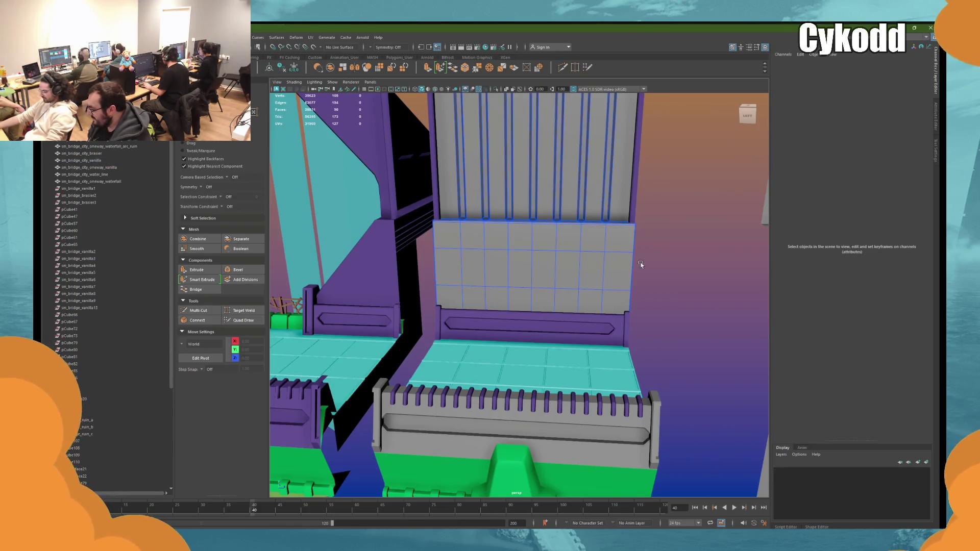
{"action": "left_click", "coordinate": [601, 262]}
{"action": "double_click", "coordinate": [460, 271], "text": "shift"}
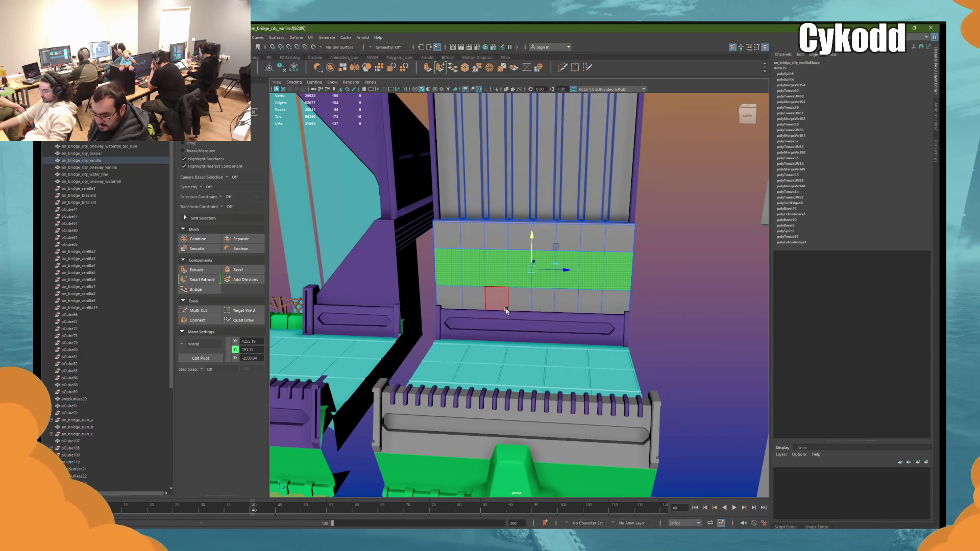
{"action": "left_click_drag", "start_coordinate": [505, 308], "coordinate": [516, 307], "text": "alt"}
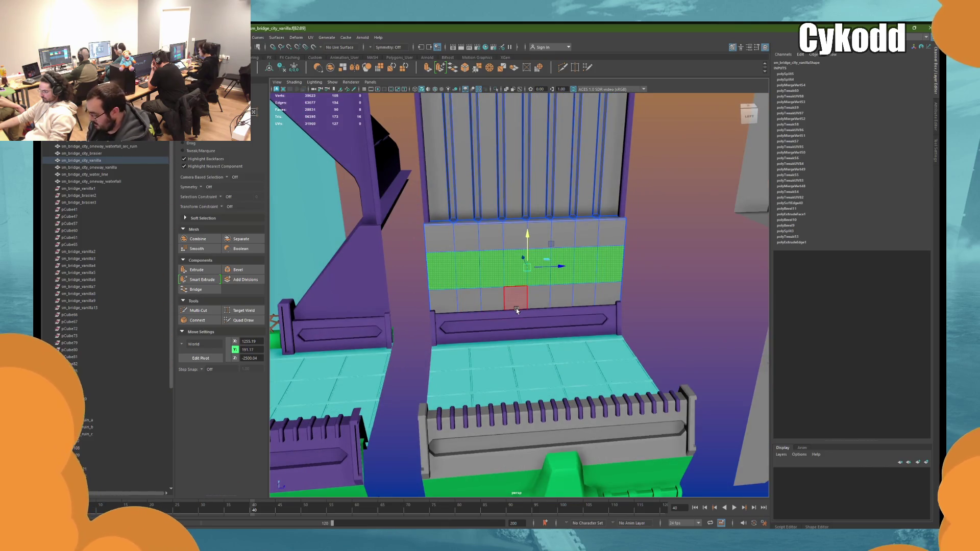
{"action": "key", "text": "ctrl+e"}
{"action": "left_click_drag", "start_coordinate": [595, 257], "coordinate": [635, 261]}
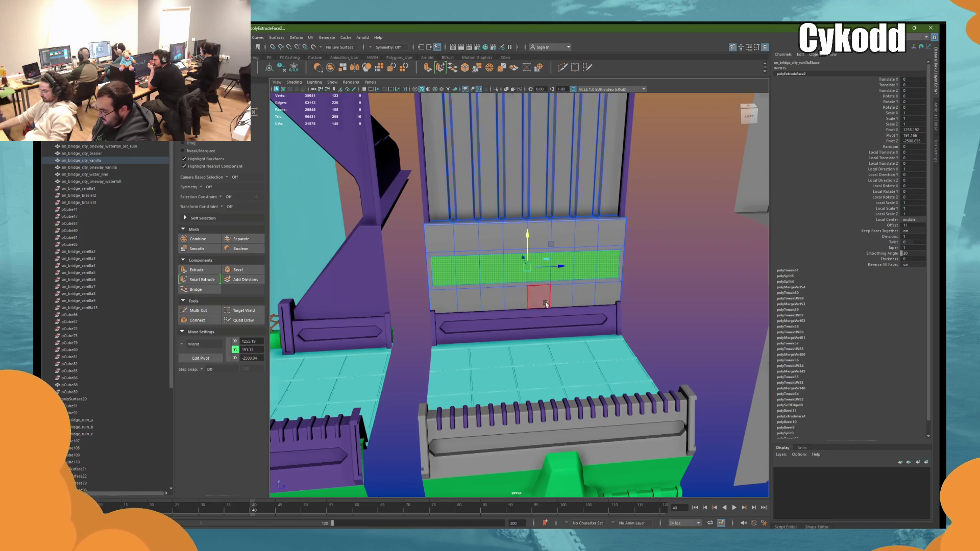
{"action": "left_click_drag", "start_coordinate": [545, 302], "coordinate": [505, 260], "text": "alt"}
{"action": "key", "text": "ctrl+e"}
{"action": "middle_click_drag", "start_coordinate": [563, 250], "coordinate": [496, 248], "text": "alt"}
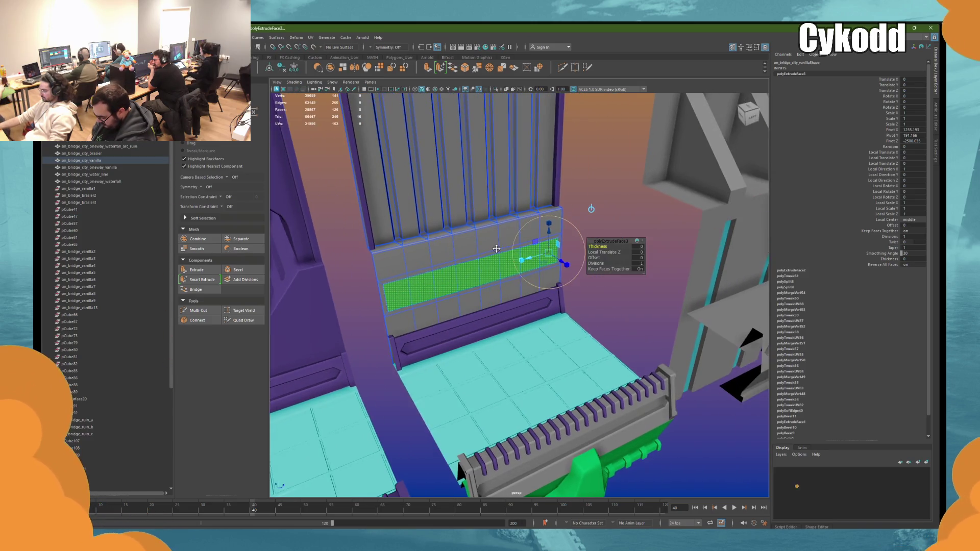
{"action": "mouse_move", "coordinate": [564, 263]}
{"action": "left_mouse_down"}
{"action": "mouse_move", "coordinate": [556, 258]}
{"action": "mouse_move", "coordinate": [565, 244]}
{"action": "left_mouse_up"}
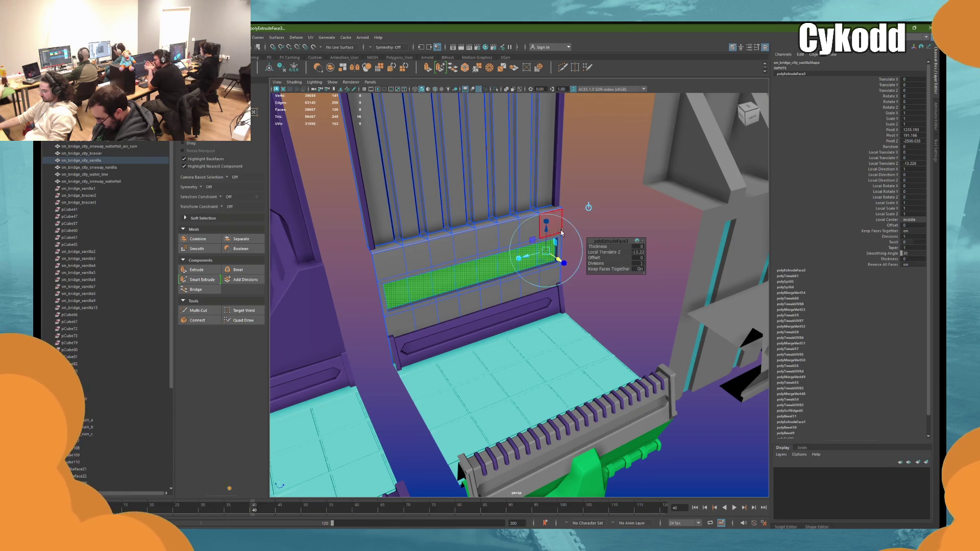
{"action": "left_click", "coordinate": [586, 192]}
{"action": "mouse_move", "coordinate": [586, 191]}
{"action": "left_mouse_down", "text": "alt"}
{"action": "mouse_move", "coordinate": [581, 203]}
{"action": "mouse_move", "coordinate": [555, 207]}
{"action": "left_mouse_up", "text": "alt"}
{"action": "key", "text": "ctrl+z"}
{"action": "key", "text": "ctrl+z"}
{"action": "key", "text": "ctrl+z"}
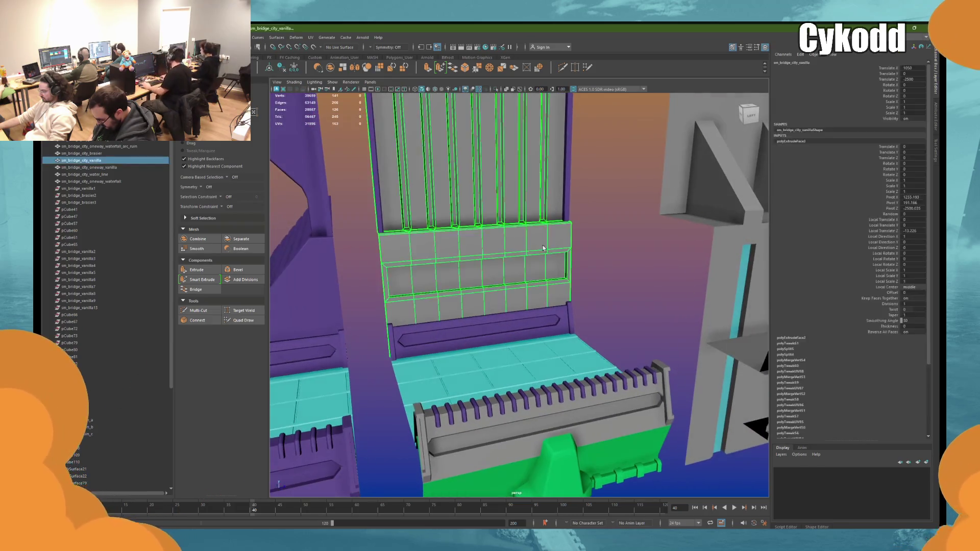
{"action": "key", "text": "ctrl+z"}
{"action": "key", "text": "ctrl+z"}
{"action": "key", "text": "ctrl+z"}
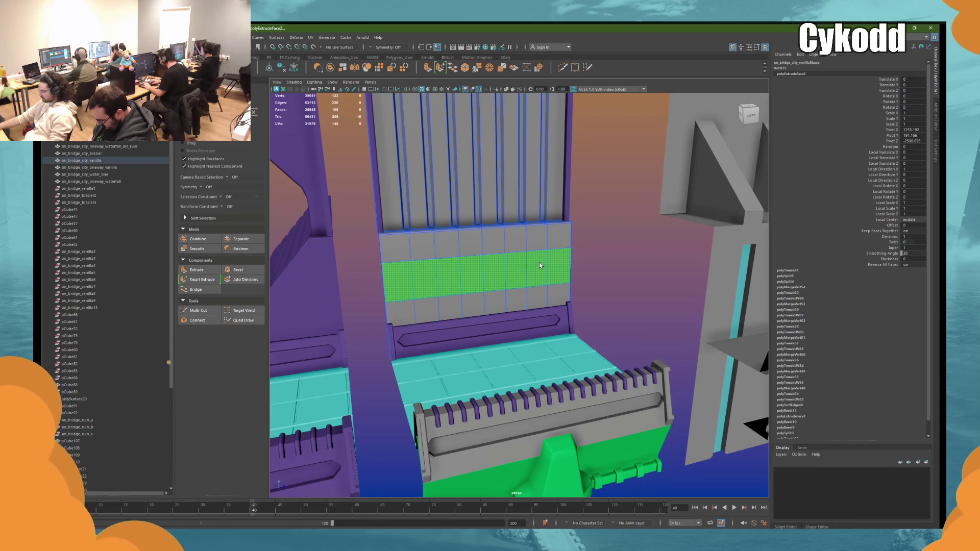
Step: Insert an edge loop across the panel and bevel it at fraction 0.15
{"action": "left_click", "coordinate": [562, 67]}
{"action": "left_click", "coordinate": [568, 259], "text": "ctrl"}
{"action": "key", "text": "w"}
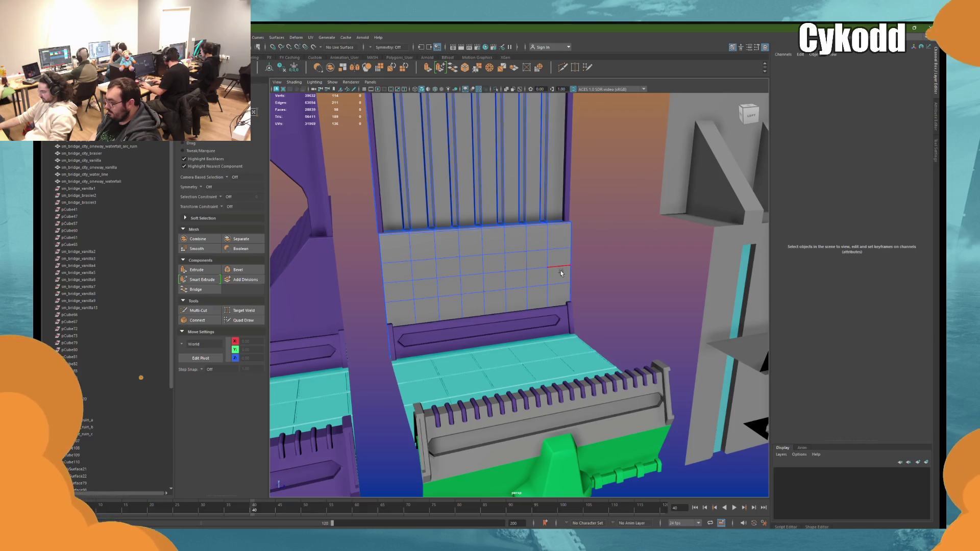
{"action": "double_click", "coordinate": [555, 273]}
{"action": "key", "text": "ctrl+b"}
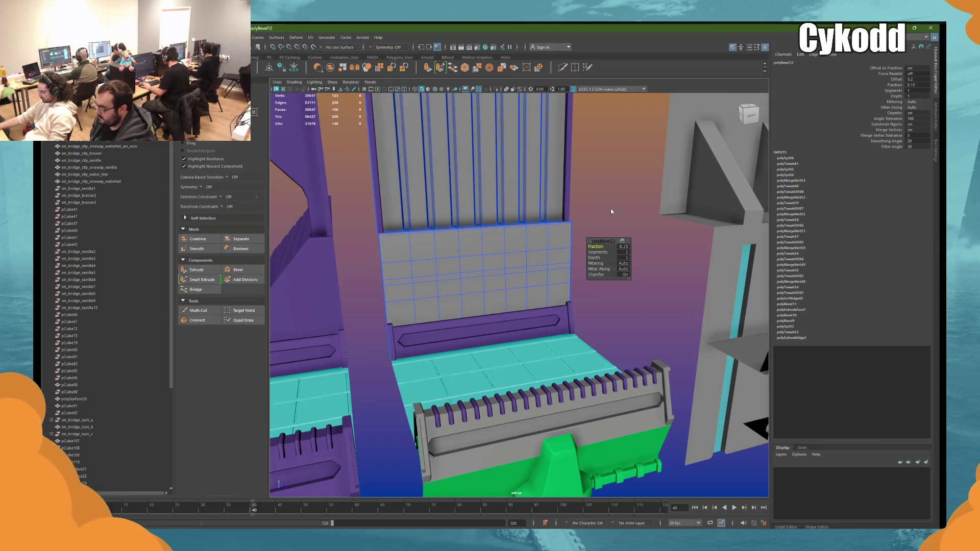
{"action": "left_click", "coordinate": [556, 265]}
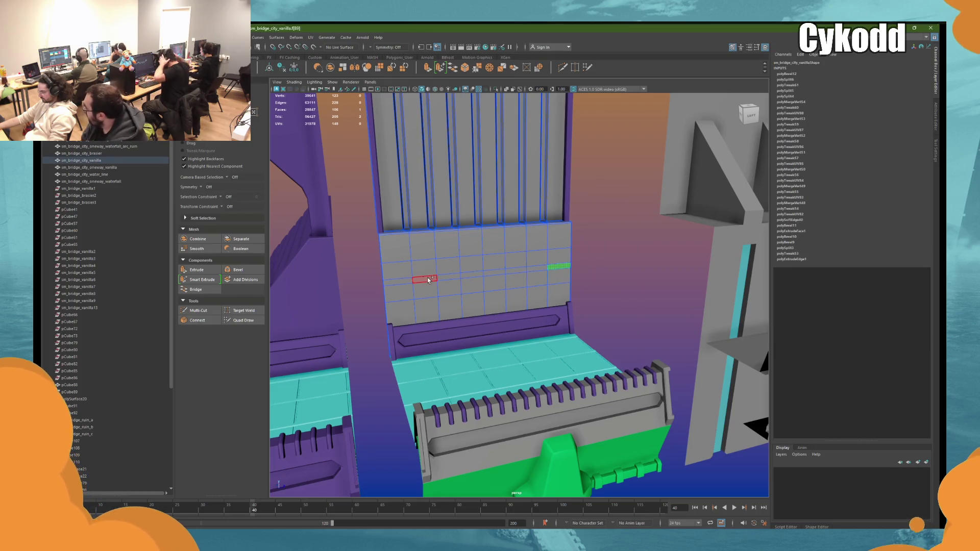
Step: Extrude the face loop about 8.6 units into the wall as a groove and delete a stray face
{"action": "double_click", "coordinate": [397, 278], "text": "shift"}
{"action": "scroll", "coordinate": [593, 261], "scroll_direction": "up", "scroll_amount": 3}
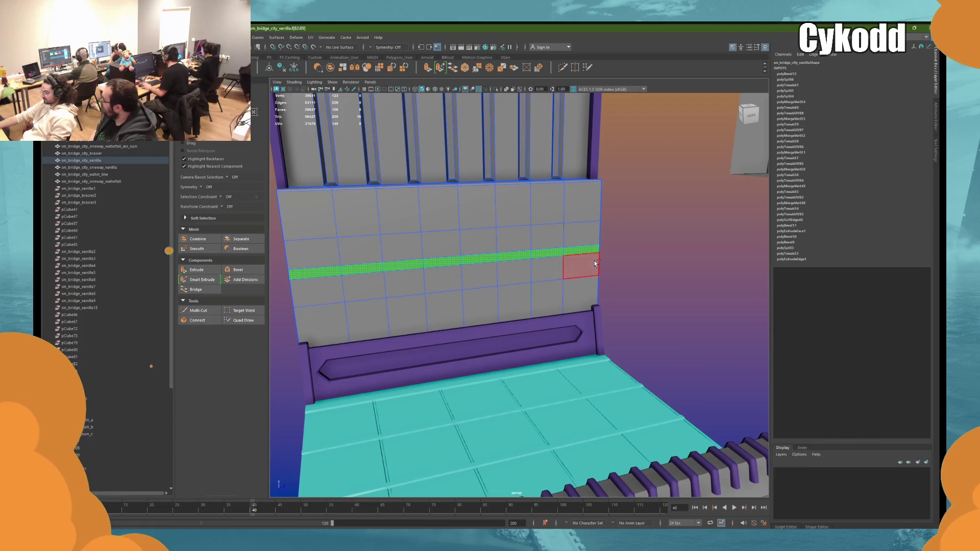
{"action": "key", "text": "ctrl+e"}
{"action": "mouse_move", "coordinate": [594, 263]}
{"action": "left_mouse_down", "text": "alt"}
{"action": "mouse_move", "coordinate": [499, 264]}
{"action": "mouse_move", "coordinate": [488, 276]}
{"action": "left_mouse_up", "text": "alt"}
{"action": "left_click_drag", "start_coordinate": [442, 298], "coordinate": [436, 305]}
{"action": "key", "text": "q"}
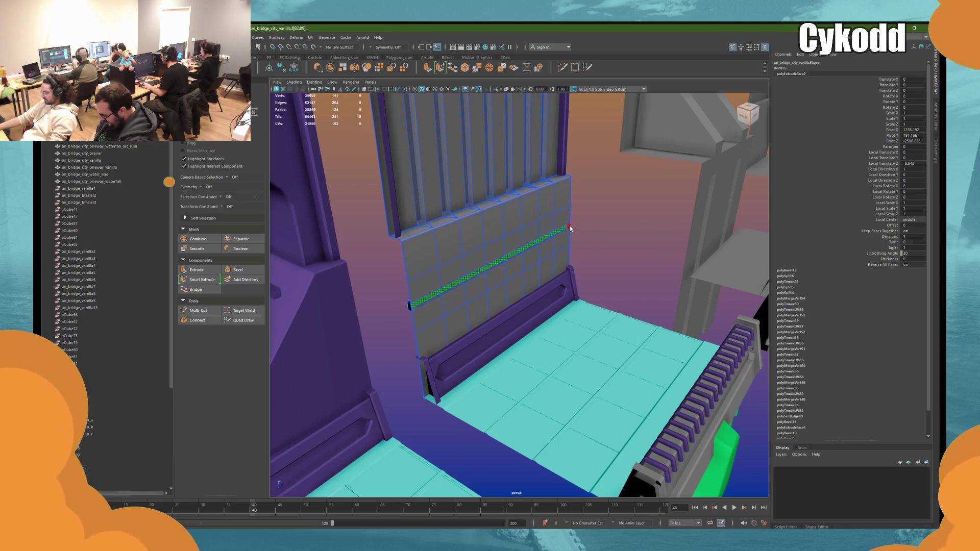
{"action": "left_click", "coordinate": [421, 298]}
{"action": "key", "text": "Delete"}
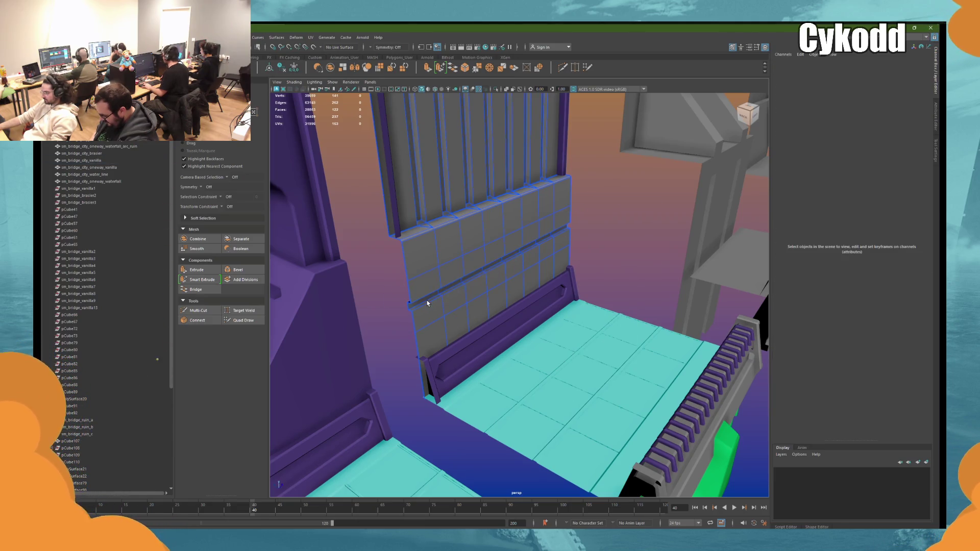
Step: Select the face loop across the wall, check it, then clear the selection
{"action": "left_click", "coordinate": [419, 294]}
{"action": "left_click_drag", "start_coordinate": [419, 293], "coordinate": [466, 279], "text": "alt"}
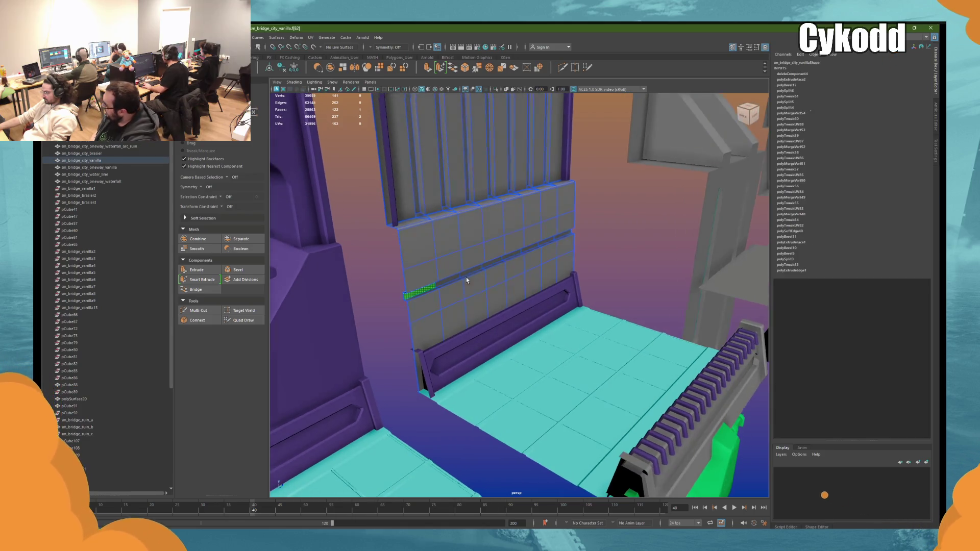
{"action": "double_click", "coordinate": [560, 235], "text": "shift"}
{"action": "key", "text": "r"}
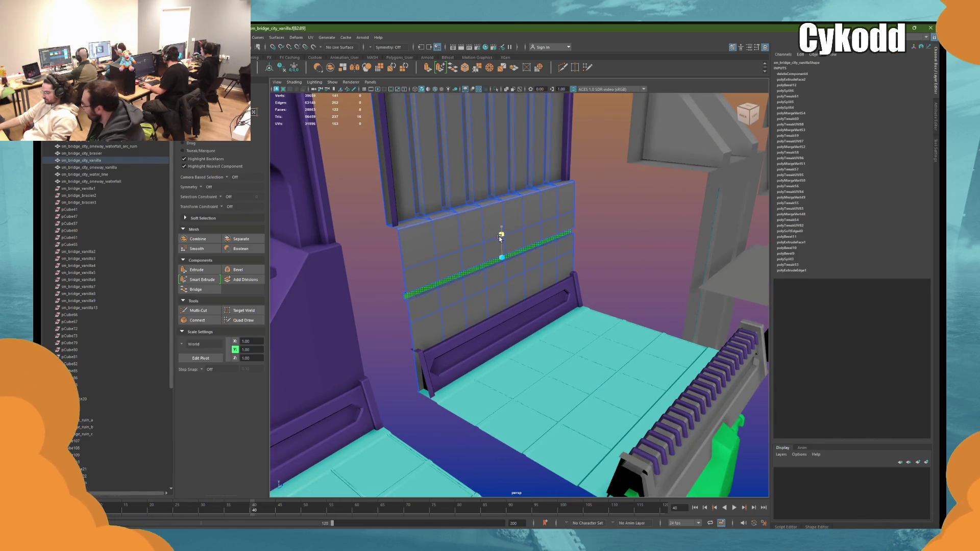
{"action": "key", "text": "w"}
{"action": "left_click", "coordinate": [629, 193]}
{"action": "left_click_drag", "start_coordinate": [629, 193], "coordinate": [608, 228], "text": "alt"}
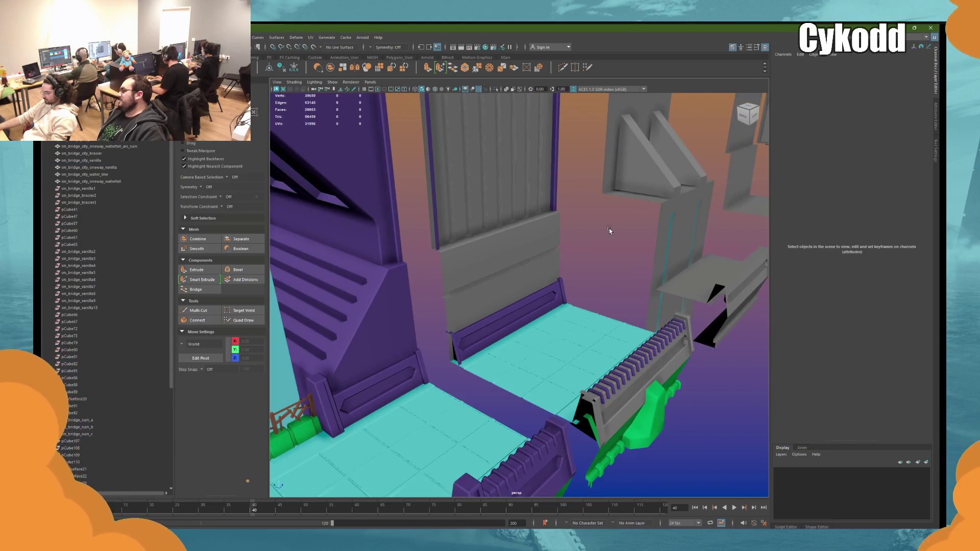
Step: Frame the grey wall and bevel an edge loop above the first groove as a second seam
{"action": "left_click", "coordinate": [555, 240]}
{"action": "key", "text": "f"}
{"action": "double_click", "coordinate": [571, 231]}
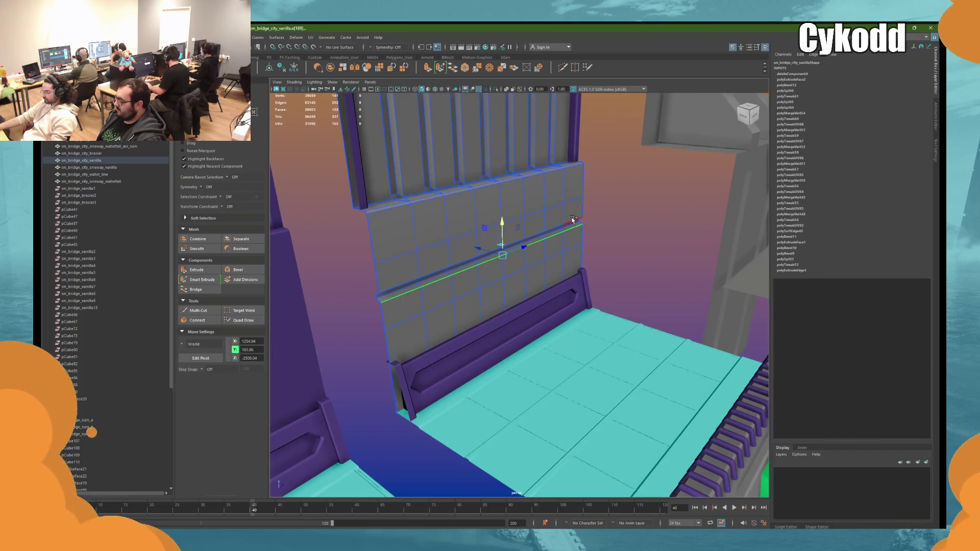
{"action": "key", "text": "ctrl+b"}
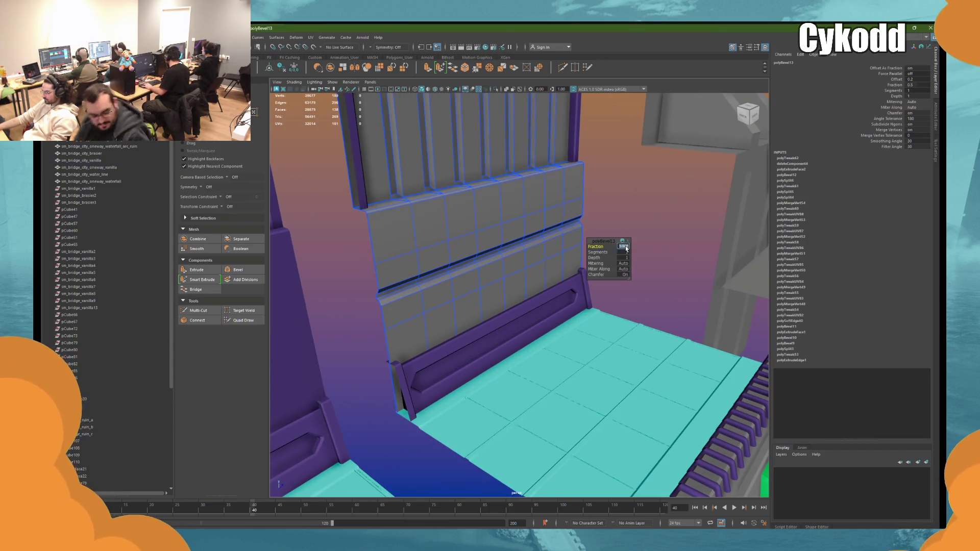
{"action": "right_click_drag", "start_coordinate": [620, 212], "coordinate": [633, 188]}
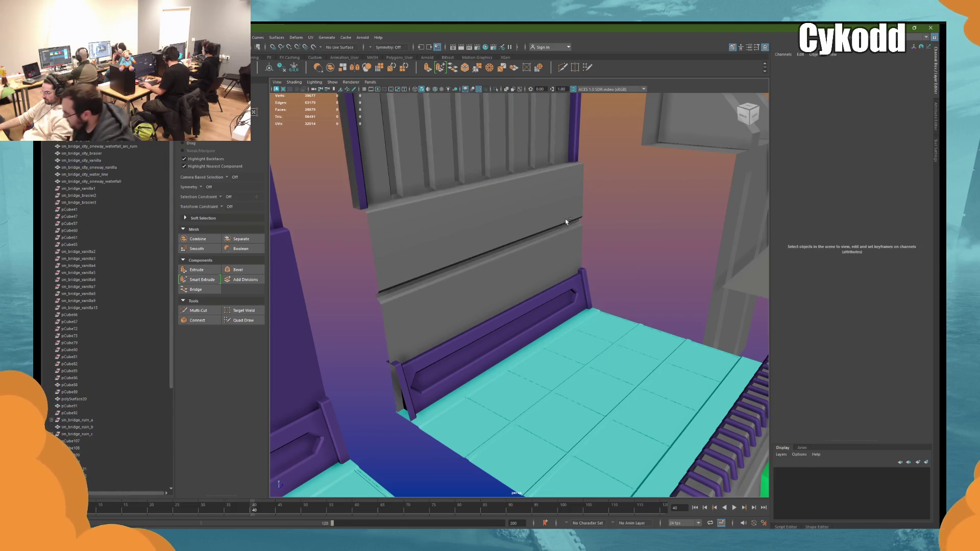
{"action": "left_click_drag", "start_coordinate": [609, 200], "coordinate": [621, 195], "text": "alt"}
{"action": "key", "text": "F11"}
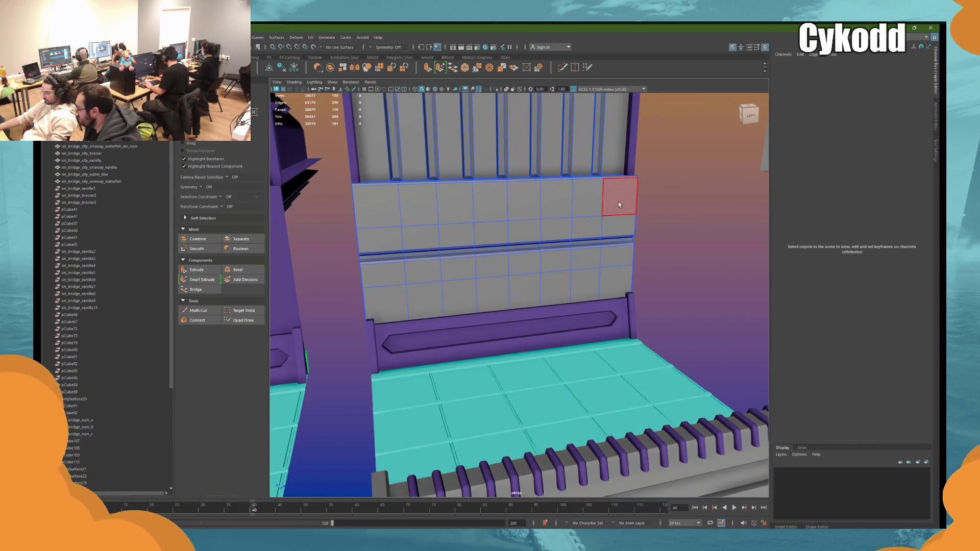
Step: Select the wall's lower and upper face rows
{"action": "left_click", "coordinate": [619, 202]}
{"action": "double_click", "coordinate": [385, 207], "text": "shift"}
{"action": "left_click", "coordinate": [614, 284], "text": "shift"}
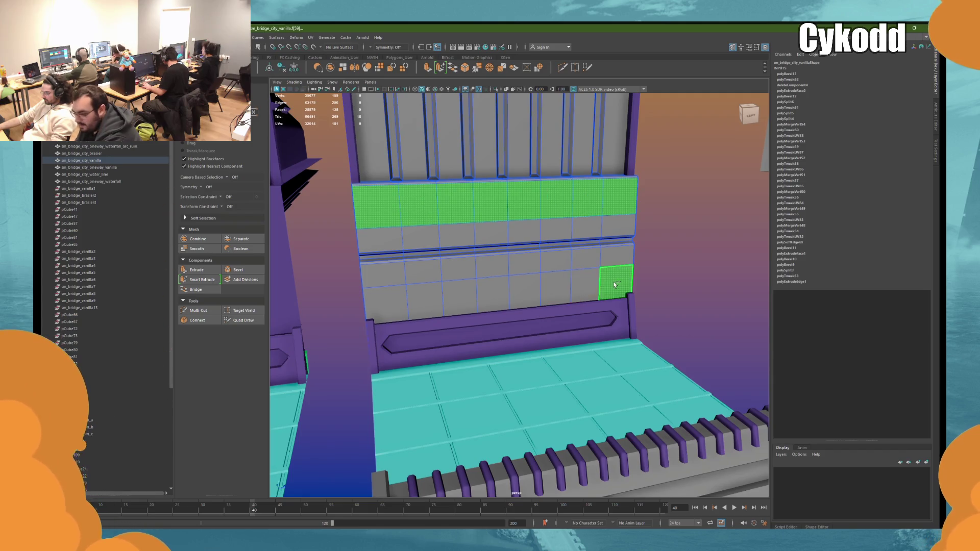
{"action": "left_click", "coordinate": [393, 282]}
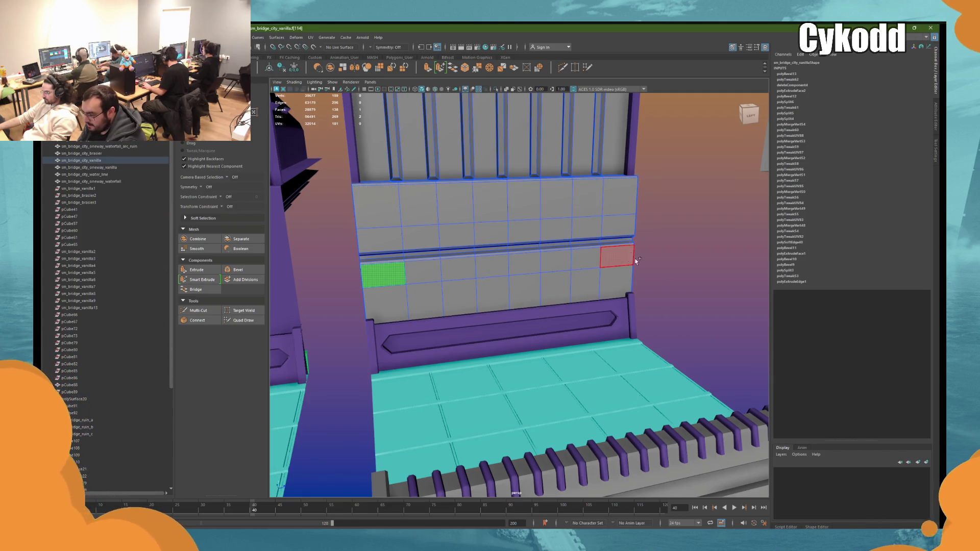
{"action": "double_click", "coordinate": [621, 255], "text": "shift"}
{"action": "double_click", "coordinate": [387, 233], "text": "shift"}
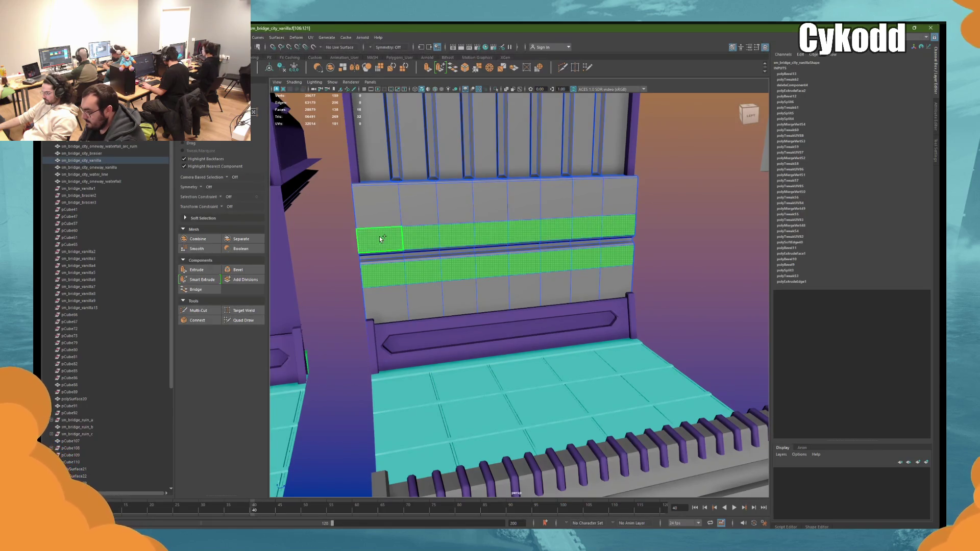
Step: Extrude the face rows with a 6.1 inset, extrude again to form slots, then clear the selection
{"action": "key", "text": "ctrl+e"}
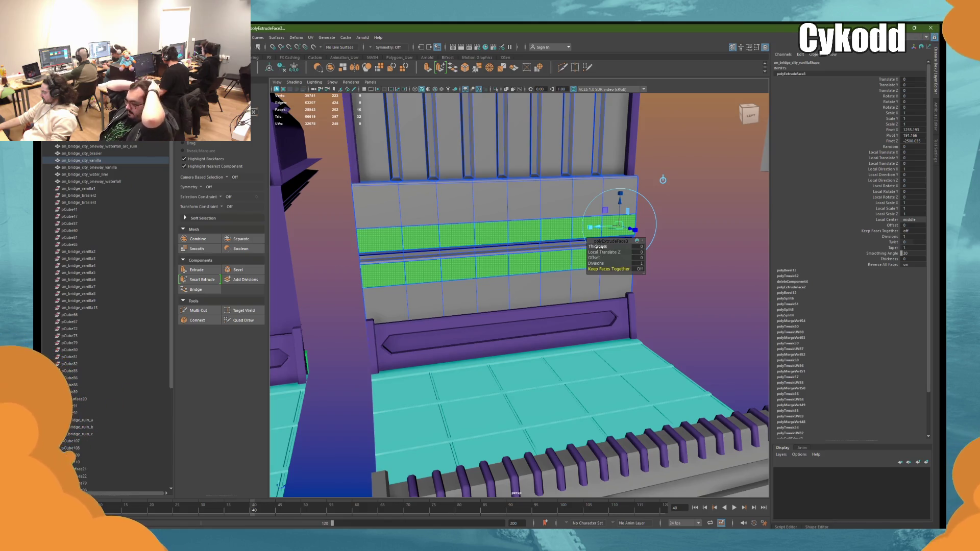
{"action": "mouse_move", "coordinate": [595, 256]}
{"action": "left_mouse_down"}
{"action": "mouse_move", "coordinate": [616, 257]}
{"action": "mouse_move", "coordinate": [608, 229]}
{"action": "left_mouse_up"}
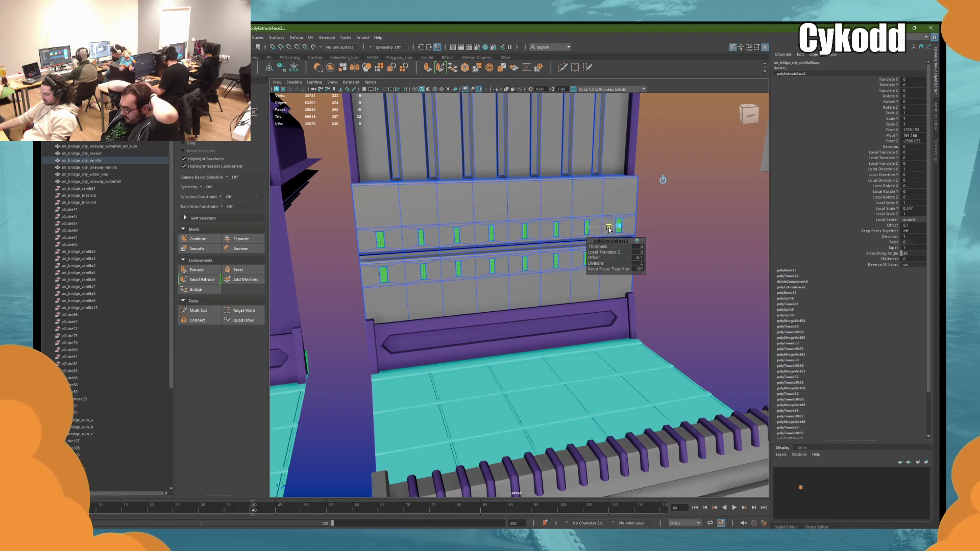
{"action": "key", "text": "ctrl+e"}
{"action": "left_click_drag", "start_coordinate": [608, 229], "coordinate": [594, 208], "text": "alt"}
{"action": "key", "text": "w"}
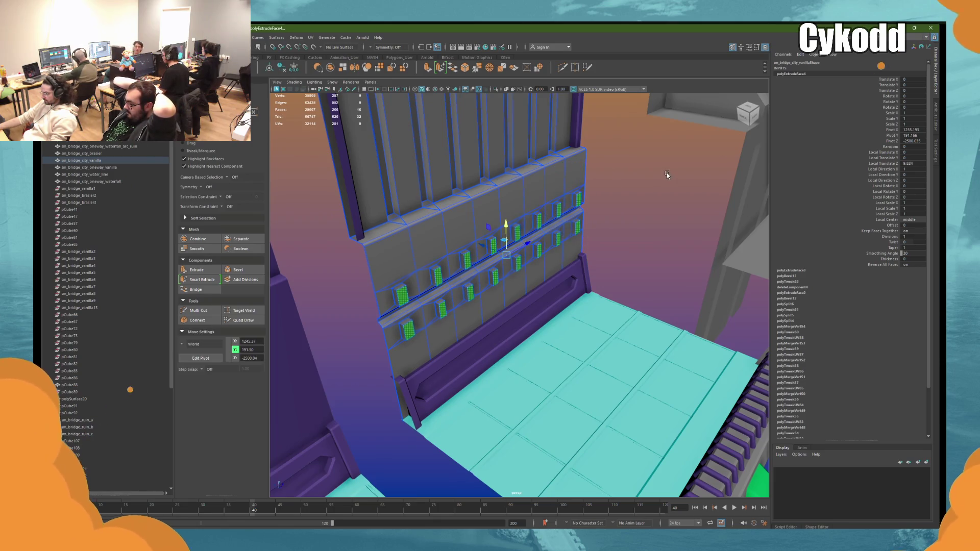
{"action": "key", "text": "F8"}
{"action": "left_click", "coordinate": [684, 160]}
{"action": "mouse_move", "coordinate": [684, 160]}
{"action": "left_mouse_down", "text": "alt"}
{"action": "mouse_move", "coordinate": [618, 202]}
{"action": "mouse_move", "coordinate": [620, 189]}
{"action": "mouse_move", "coordinate": [617, 207]}
{"action": "left_mouse_up", "text": "alt"}
{"action": "scroll", "coordinate": [618, 207], "scroll_direction": "up", "scroll_amount": 3}
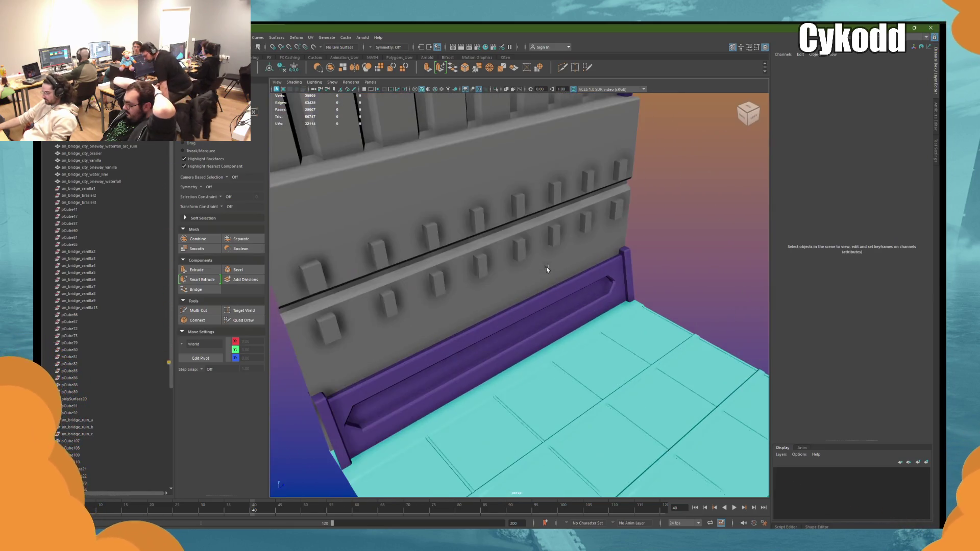
Step: Select the wall's slot faces and nudge them slightly into the wall
{"action": "left_click", "coordinate": [545, 266]}
{"action": "key", "text": "F11"}
{"action": "mouse_move", "coordinate": [486, 227]}
{"action": "left_mouse_down"}
{"action": "mouse_move", "coordinate": [468, 215]}
{"action": "mouse_move", "coordinate": [484, 225]}
{"action": "left_mouse_up"}
{"action": "left_click", "coordinate": [678, 194]}
{"action": "mouse_move", "coordinate": [678, 194]}
{"action": "left_mouse_down", "text": "alt"}
{"action": "mouse_move", "coordinate": [611, 230]}
{"action": "mouse_move", "coordinate": [591, 226]}
{"action": "mouse_move", "coordinate": [607, 228]}
{"action": "mouse_move", "coordinate": [597, 235]}
{"action": "mouse_move", "coordinate": [616, 222]}
{"action": "mouse_move", "coordinate": [608, 229]}
{"action": "mouse_move", "coordinate": [631, 241]}
{"action": "left_mouse_up", "text": "alt"}
Step: Frame the sm_bridge_city_vanilla wall and undo the slot extrusions
{"action": "left_click", "coordinate": [608, 230]}
{"action": "key", "text": "f"}
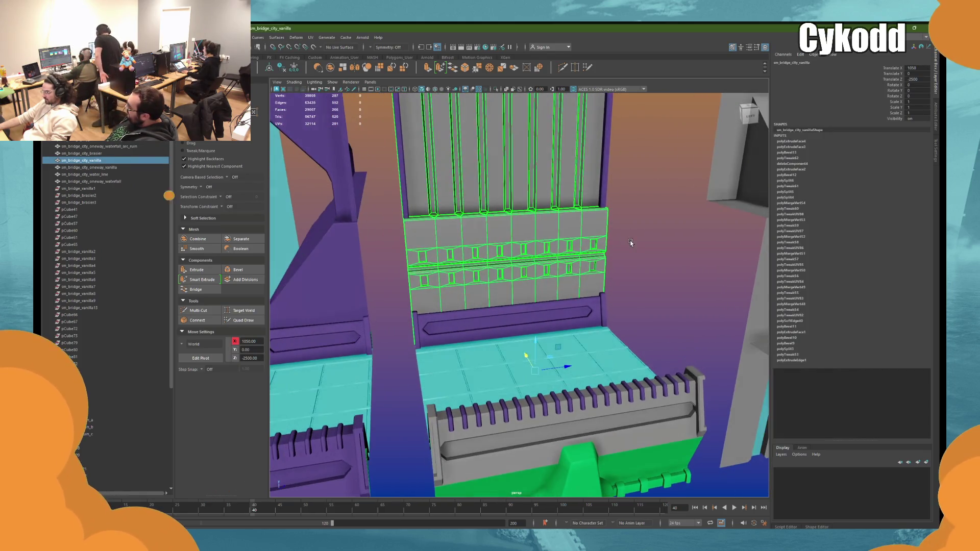
{"action": "key", "text": "ctrl+z"}
{"action": "scroll", "coordinate": [553, 278], "scroll_direction": "up", "scroll_amount": 10}
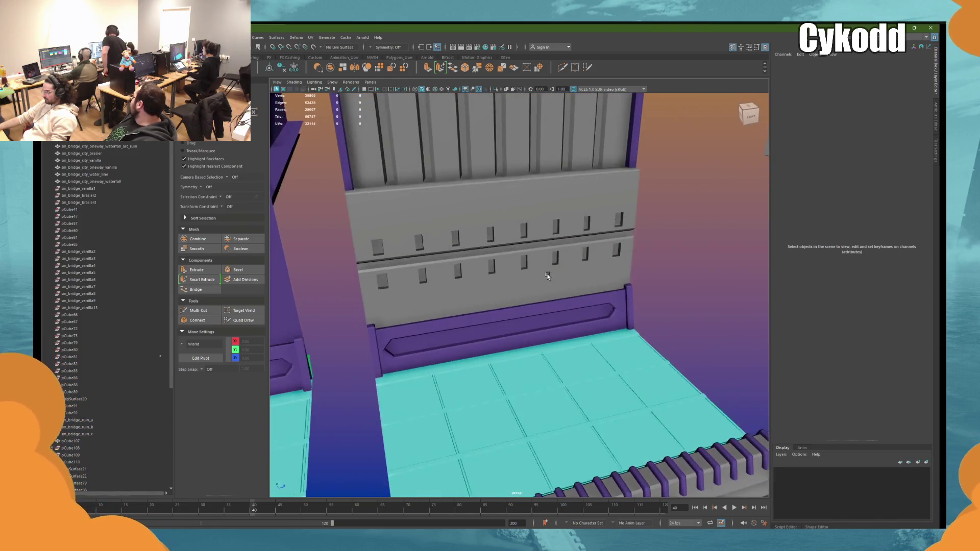
{"action": "scroll", "coordinate": [555, 277], "scroll_direction": "up", "scroll_amount": 3}
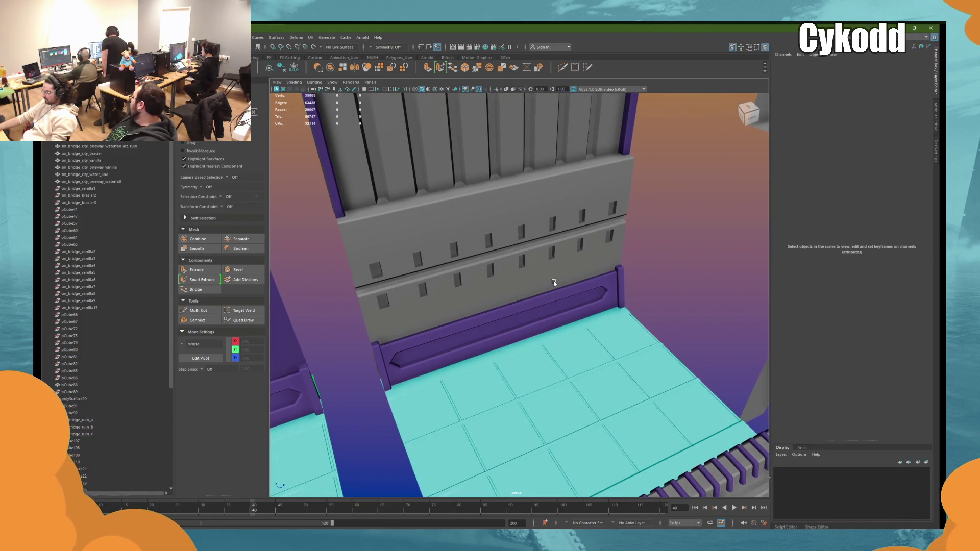
{"action": "key", "text": "ctrl+z"}
{"action": "key", "text": "ctrl+z"}
{"action": "key", "text": "ctrl+z"}
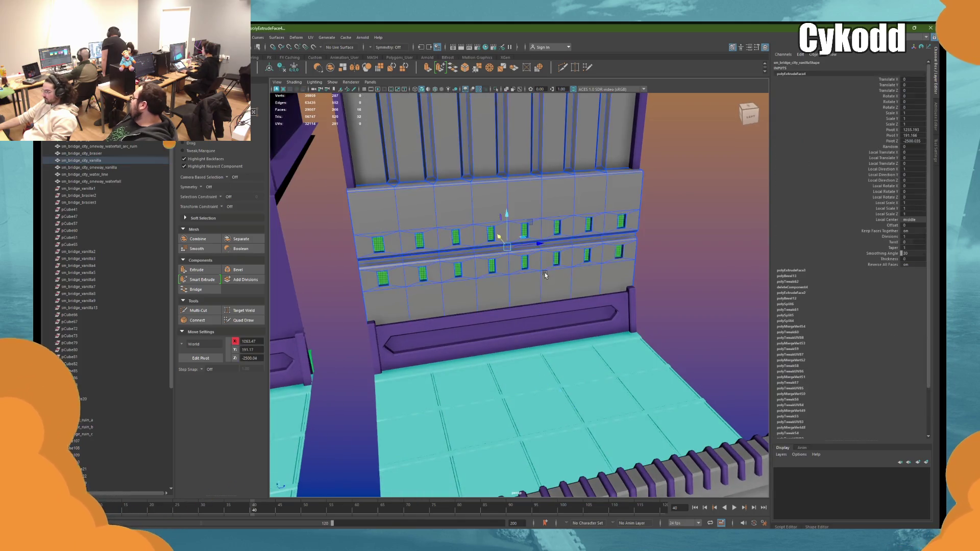
{"action": "key", "text": "ctrl+z"}
{"action": "key", "text": "ctrl+z"}
{"action": "key", "text": "ctrl+z"}
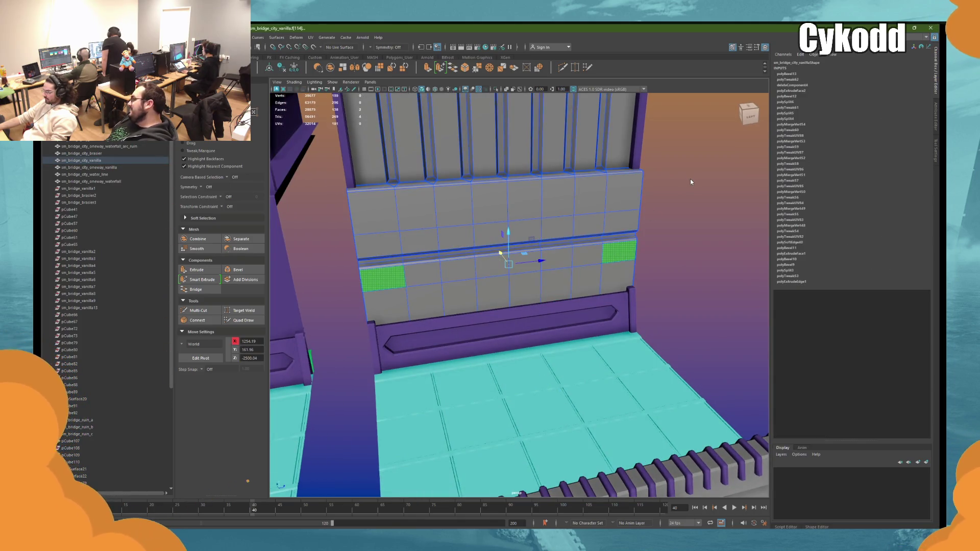
Step: Undo the extra edge loops and move the remaining horizontal loop up beneath the grooved section
{"action": "key", "text": "ctrl+z"}
{"action": "key", "text": "ctrl+z"}
{"action": "key", "text": "ctrl+z"}
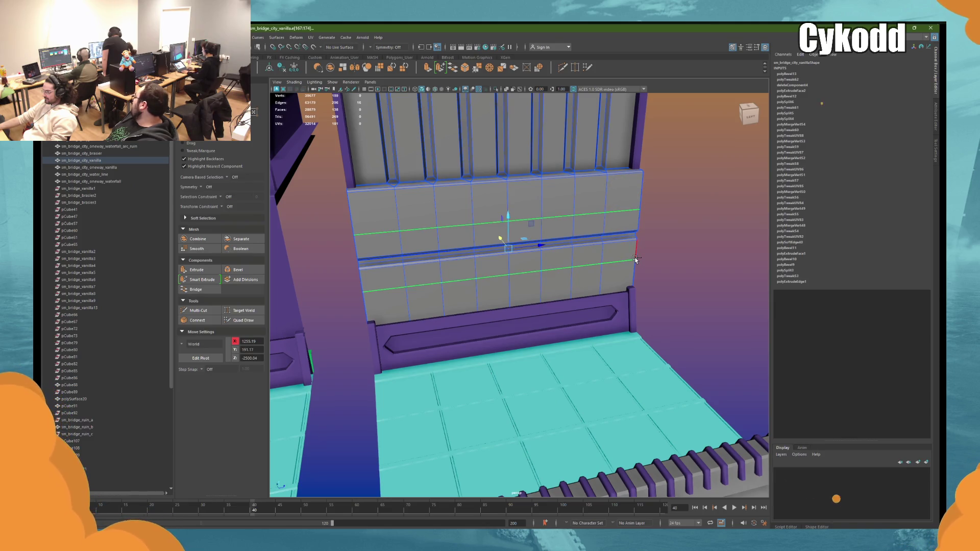
{"action": "left_click_drag", "start_coordinate": [703, 215], "coordinate": [612, 245], "text": "alt"}
{"action": "mouse_move", "coordinate": [701, 286]}
{"action": "left_mouse_down"}
{"action": "mouse_move", "coordinate": [653, 263]}
{"action": "mouse_move", "coordinate": [658, 233]}
{"action": "left_mouse_up"}
{"action": "key", "text": "w"}
{"action": "mouse_move", "coordinate": [510, 247]}
{"action": "left_mouse_down", "text": "alt"}
{"action": "mouse_move", "coordinate": [499, 229]}
{"action": "mouse_move", "coordinate": [499, 263]}
{"action": "left_mouse_up", "text": "alt"}
{"action": "mouse_move", "coordinate": [572, 284]}
{"action": "left_mouse_down", "text": "alt"}
{"action": "mouse_move", "coordinate": [561, 260]}
{"action": "mouse_move", "coordinate": [592, 243]}
{"action": "left_mouse_up", "text": "alt"}
{"action": "right_click_drag", "start_coordinate": [594, 244], "coordinate": [586, 256]}
{"action": "mouse_move", "coordinate": [587, 255]}
{"action": "left_mouse_down", "text": "alt"}
{"action": "mouse_move", "coordinate": [598, 251]}
{"action": "mouse_move", "coordinate": [553, 264]}
{"action": "mouse_move", "coordinate": [503, 202]}
{"action": "mouse_move", "coordinate": [502, 179]}
{"action": "left_mouse_up", "text": "alt"}
Step: Frame and inspect the wall among the bridge pieces, then reselect the sm_bridge_city_vanilla wall
{"action": "left_click", "coordinate": [553, 263]}
{"action": "key", "text": "F9"}
{"action": "scroll", "coordinate": [521, 265], "scroll_direction": "up", "scroll_amount": 3}
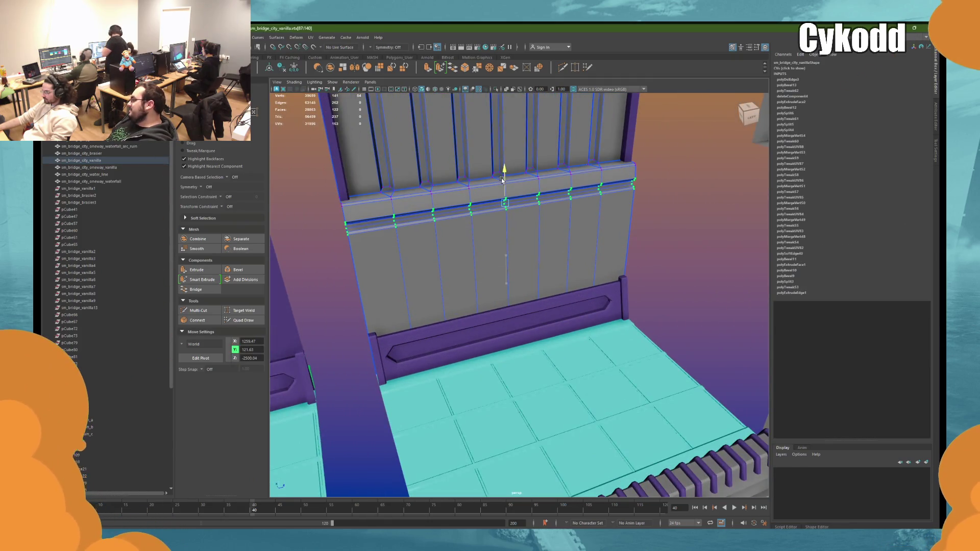
{"action": "mouse_move", "coordinate": [674, 191]}
{"action": "left_mouse_down", "text": "alt"}
{"action": "mouse_move", "coordinate": [524, 250]}
{"action": "mouse_move", "coordinate": [546, 243]}
{"action": "mouse_move", "coordinate": [492, 230]}
{"action": "mouse_move", "coordinate": [465, 205]}
{"action": "left_mouse_up", "text": "alt"}
{"action": "left_click", "coordinate": [583, 197]}
{"action": "mouse_move", "coordinate": [583, 197]}
{"action": "left_mouse_down", "text": "alt"}
{"action": "mouse_move", "coordinate": [522, 236]}
{"action": "mouse_move", "coordinate": [525, 244]}
{"action": "left_mouse_up", "text": "alt"}
{"action": "left_click", "coordinate": [526, 247]}
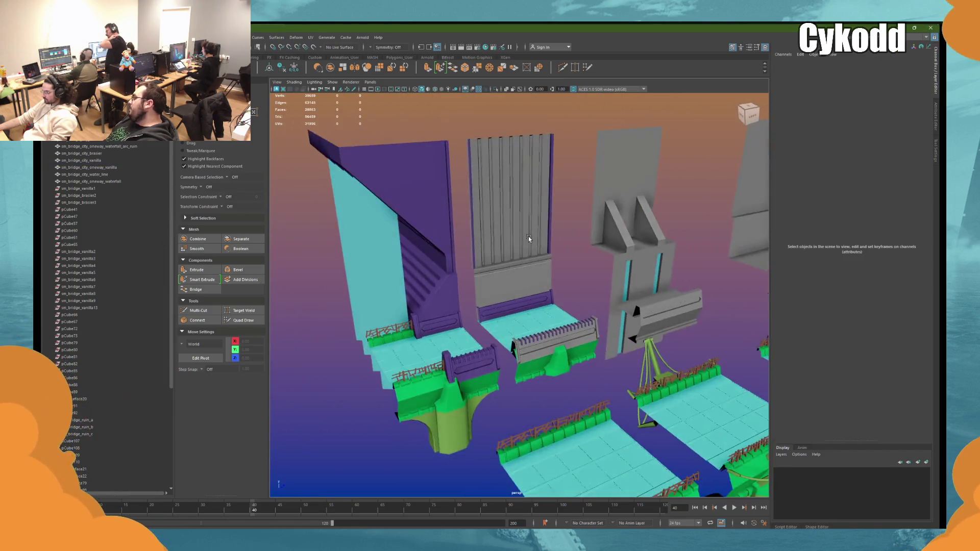
Step: Select the grey railing and try moving its pivot to the left end, then undo it
{"action": "scroll", "coordinate": [528, 237], "scroll_direction": "up", "scroll_amount": 5}
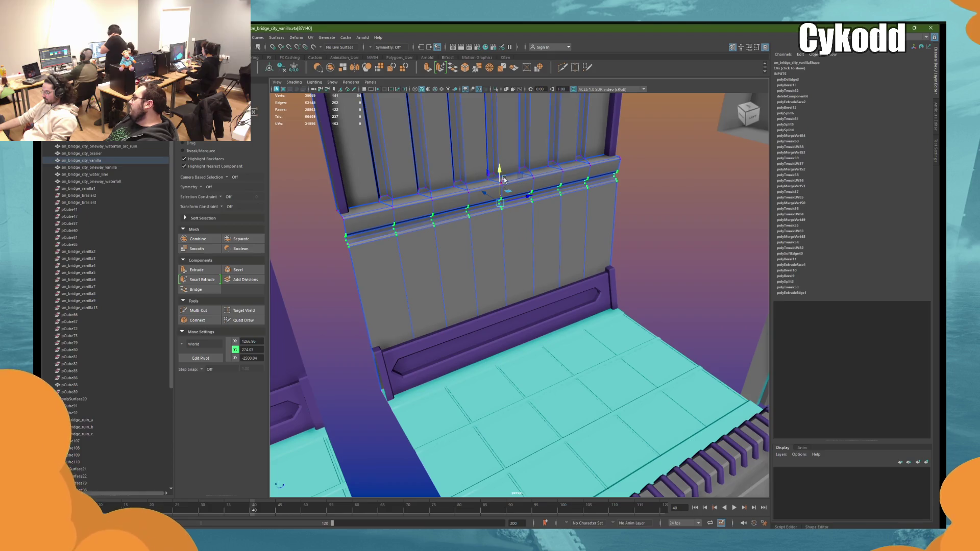
{"action": "left_click", "coordinate": [684, 178]}
{"action": "mouse_move", "coordinate": [683, 176]}
{"action": "left_mouse_down", "text": "alt"}
{"action": "mouse_move", "coordinate": [596, 228]}
{"action": "mouse_move", "coordinate": [610, 244]}
{"action": "left_mouse_up", "text": "alt"}
{"action": "scroll", "coordinate": [599, 212], "scroll_direction": "down", "scroll_amount": 5}
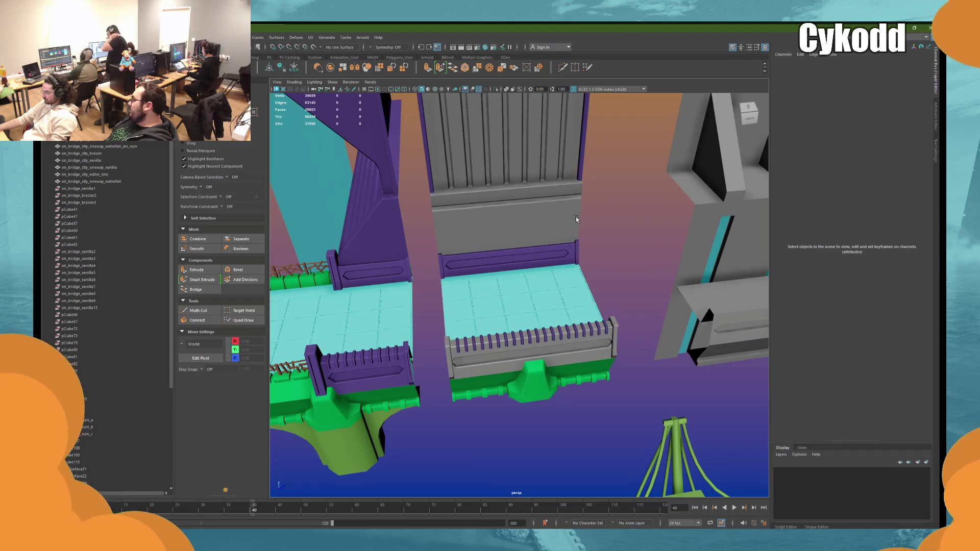
{"action": "left_click", "coordinate": [616, 335]}
{"action": "mouse_move", "coordinate": [616, 335]}
{"action": "left_mouse_down", "text": "alt"}
{"action": "mouse_move", "coordinate": [667, 228]}
{"action": "mouse_move", "coordinate": [656, 315]}
{"action": "mouse_move", "coordinate": [646, 324]}
{"action": "left_mouse_up", "text": "alt"}
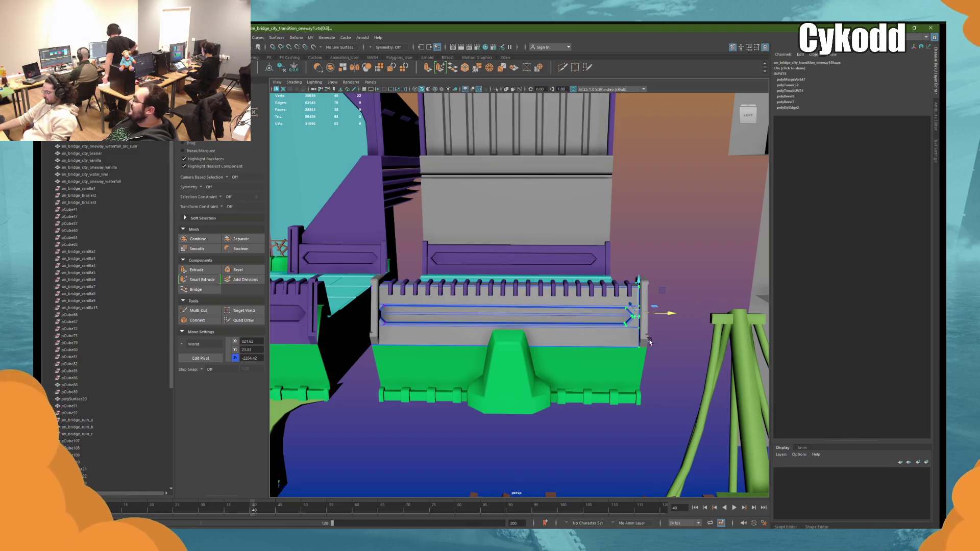
{"action": "middle_click_drag", "start_coordinate": [455, 296], "coordinate": [533, 286], "text": "alt"}
{"action": "key", "text": "d"}
{"action": "left_click_drag", "start_coordinate": [457, 312], "coordinate": [508, 300]}
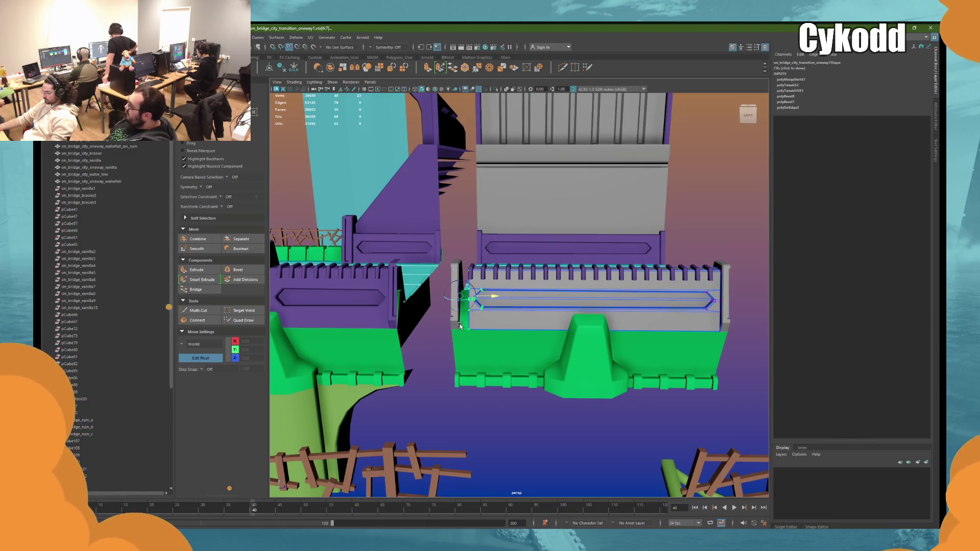
{"action": "key", "text": "ctrl+z"}
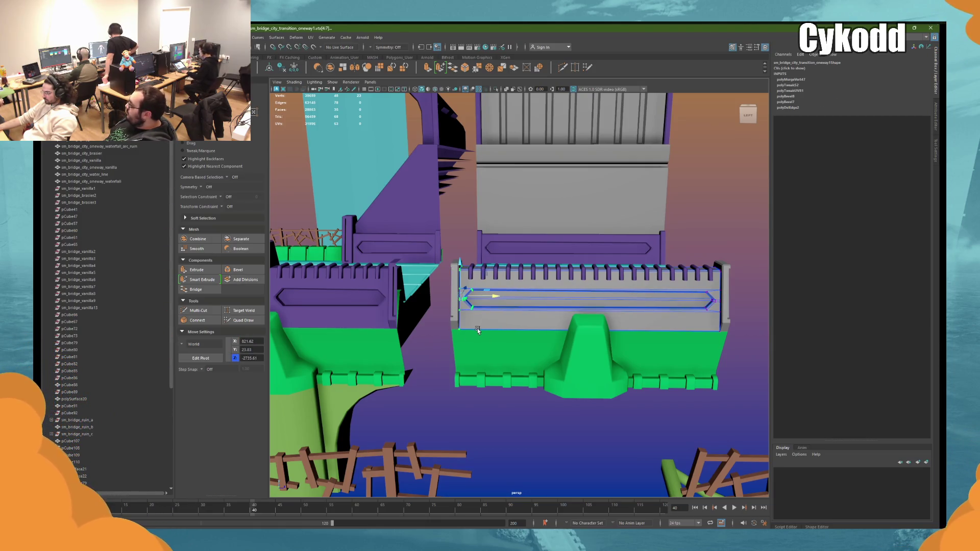
Step: Inspect the bridge's right end and frame the small end block
{"action": "left_click_drag", "start_coordinate": [466, 248], "coordinate": [474, 244], "text": "alt"}
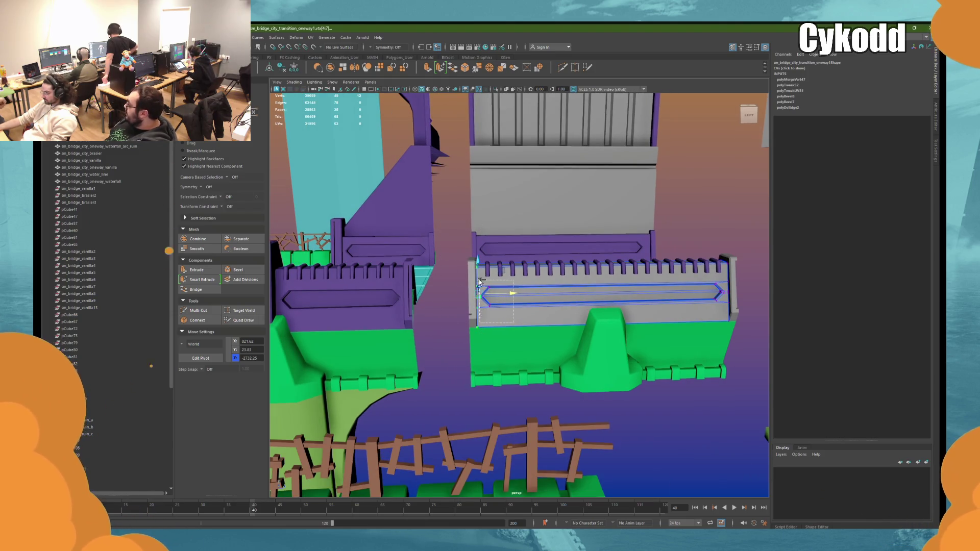
{"action": "mouse_move", "coordinate": [686, 301]}
{"action": "left_mouse_down", "text": "alt"}
{"action": "mouse_move", "coordinate": [493, 299]}
{"action": "mouse_move", "coordinate": [514, 300]}
{"action": "left_mouse_up", "text": "alt"}
{"action": "scroll", "coordinate": [555, 295], "scroll_direction": "up", "scroll_amount": 3}
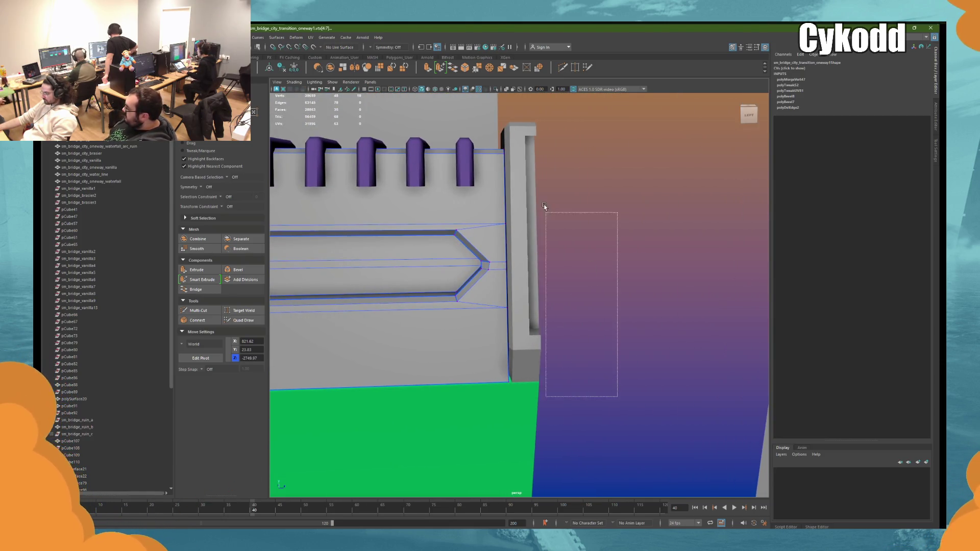
{"action": "left_click_drag", "start_coordinate": [497, 109], "coordinate": [498, 110]}
{"action": "mouse_move", "coordinate": [557, 379]}
{"action": "left_mouse_down", "text": "alt"}
{"action": "mouse_move", "coordinate": [550, 281]}
{"action": "mouse_move", "coordinate": [534, 301]}
{"action": "mouse_move", "coordinate": [546, 286]}
{"action": "mouse_move", "coordinate": [617, 280]}
{"action": "mouse_move", "coordinate": [573, 258]}
{"action": "mouse_move", "coordinate": [416, 325]}
{"action": "left_mouse_up", "text": "alt"}
{"action": "left_click", "coordinate": [561, 273]}
{"action": "scroll", "coordinate": [561, 273], "scroll_direction": "down", "scroll_amount": 2}
{"action": "left_click", "coordinate": [534, 301]}
{"action": "key", "text": "f"}
Step: Combine the long rail and the sm_bridge_city_vanilla wall into one mesh, then select the ledge piece
{"action": "left_click", "coordinate": [415, 325]}
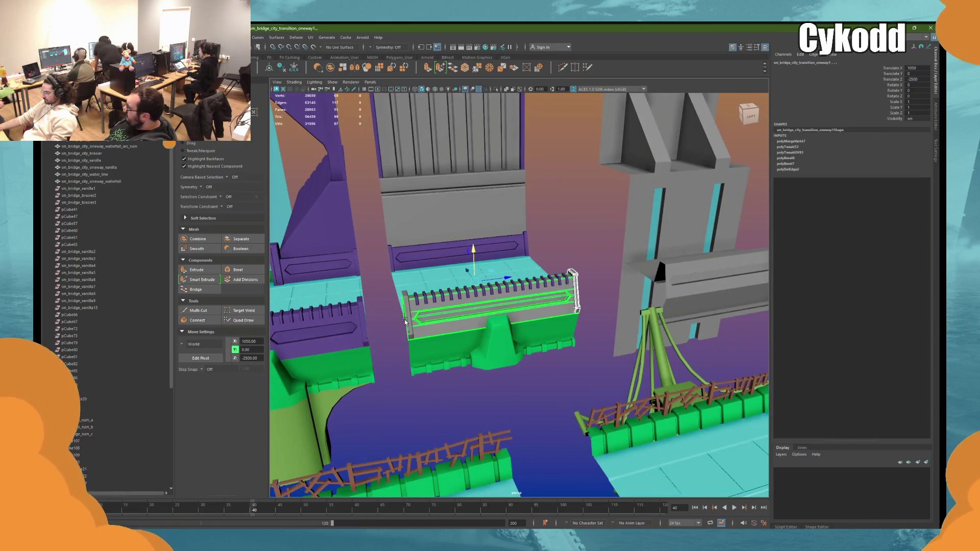
{"action": "left_click", "coordinate": [510, 202], "text": "shift"}
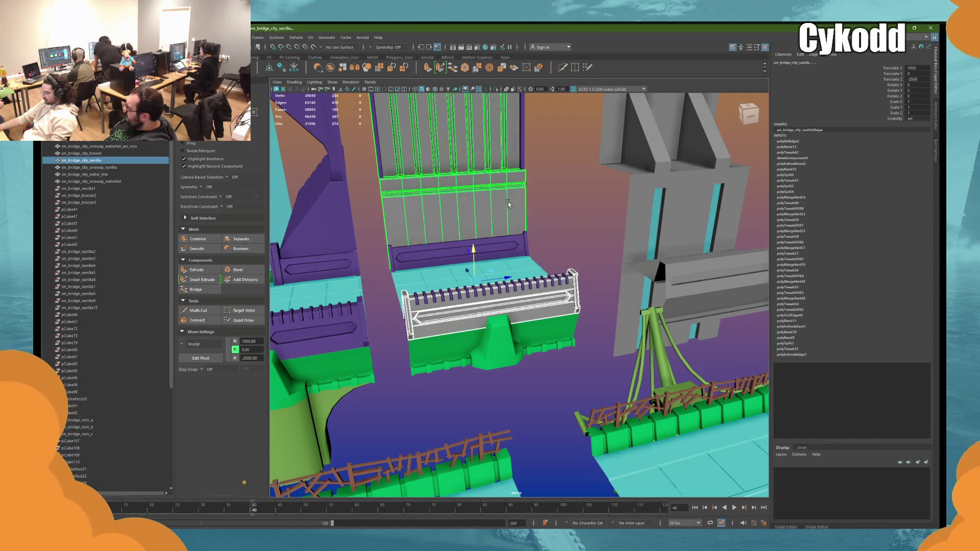
{"action": "right_click_drag", "start_coordinate": [526, 248], "coordinate": [449, 252], "text": "shift"}
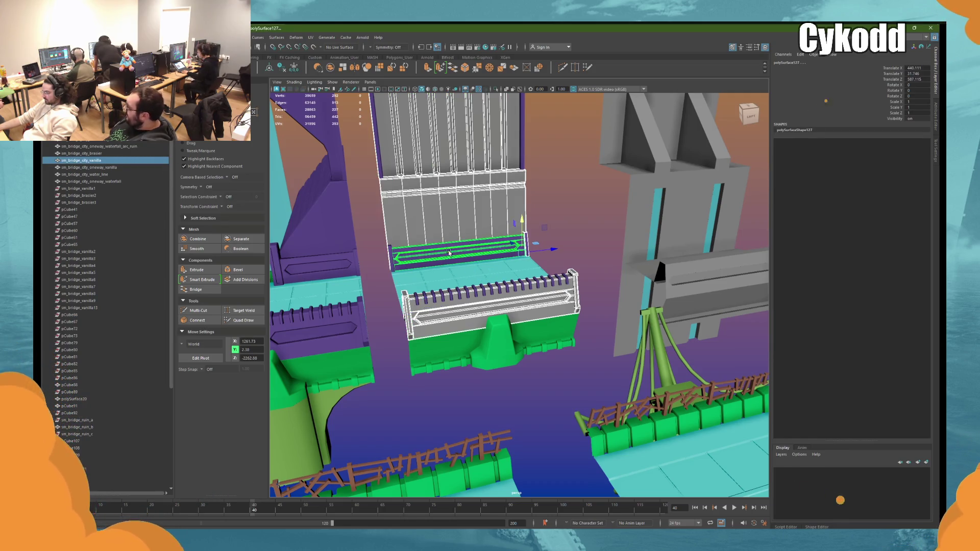
{"action": "left_click", "coordinate": [391, 252]}
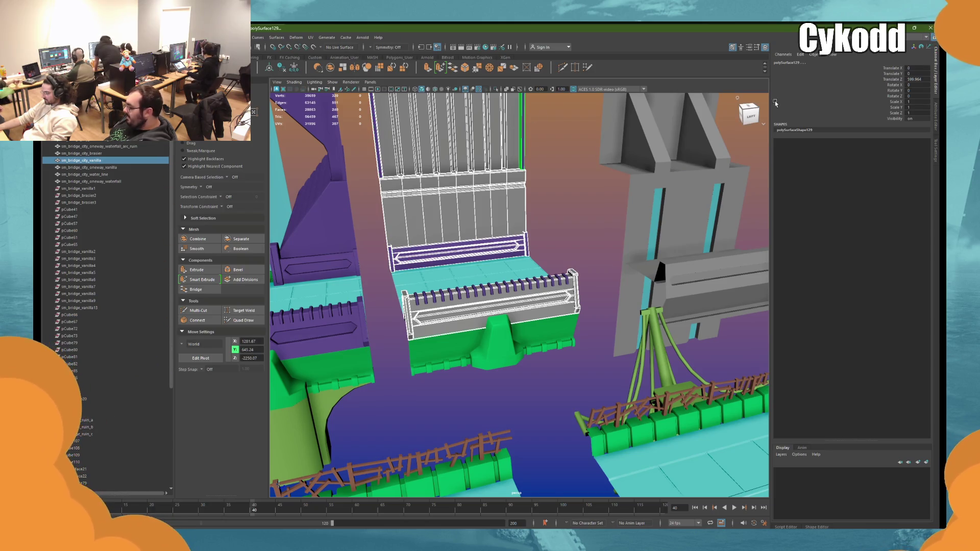
{"action": "left_click", "coordinate": [918, 37]}
Step: In the UV Editing workspace, unfold, lay out and orient the selected pieces' UV shells
{"action": "left_click", "coordinate": [876, 82]}
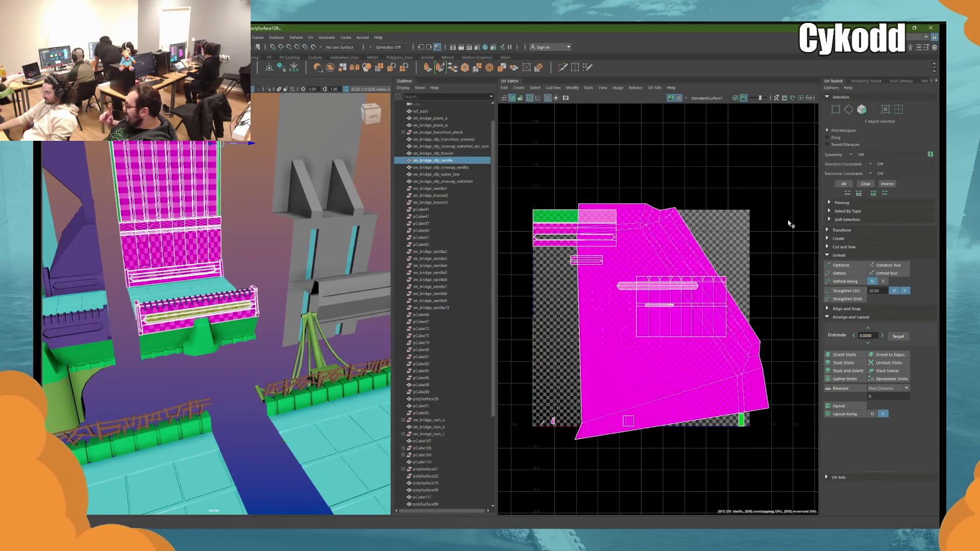
{"action": "left_click", "coordinate": [836, 276]}
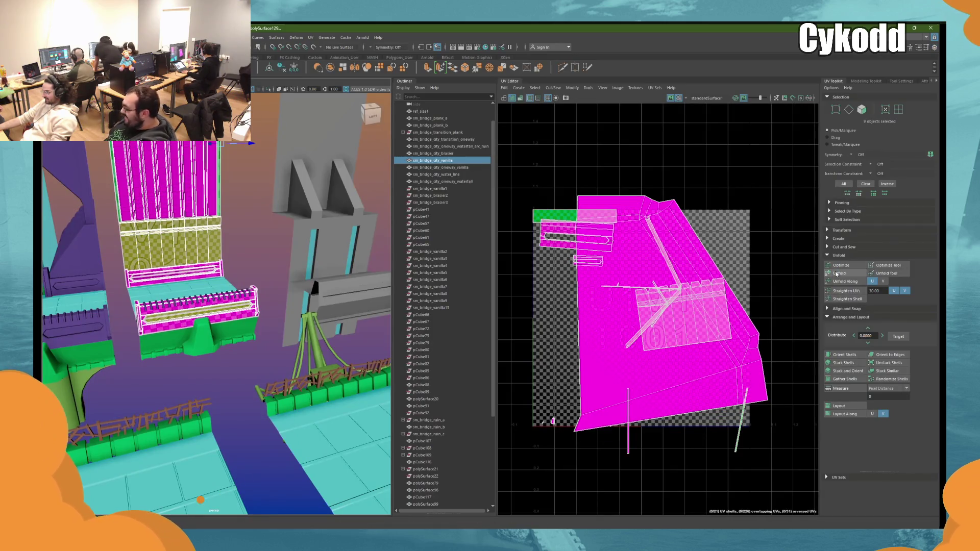
{"action": "left_click", "coordinate": [842, 380]}
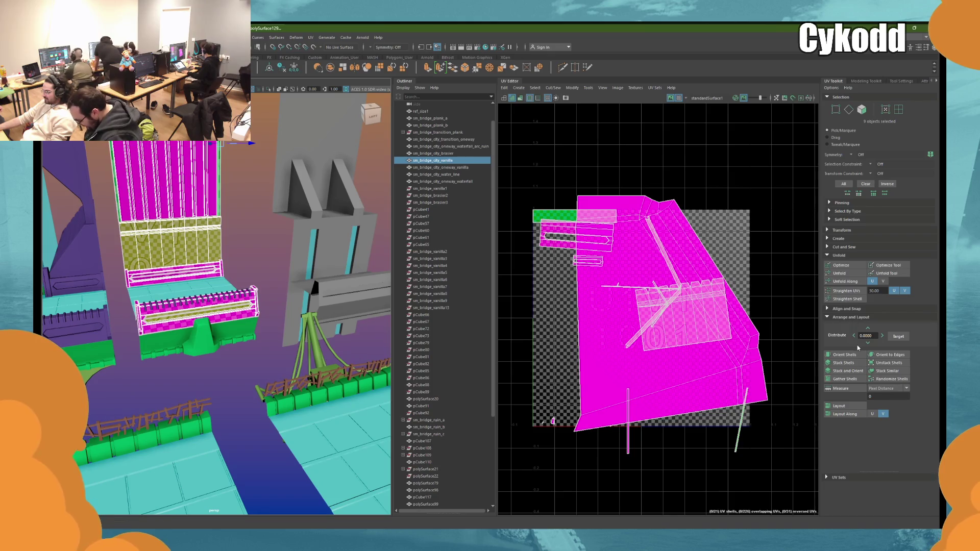
{"action": "left_click", "coordinate": [845, 405]}
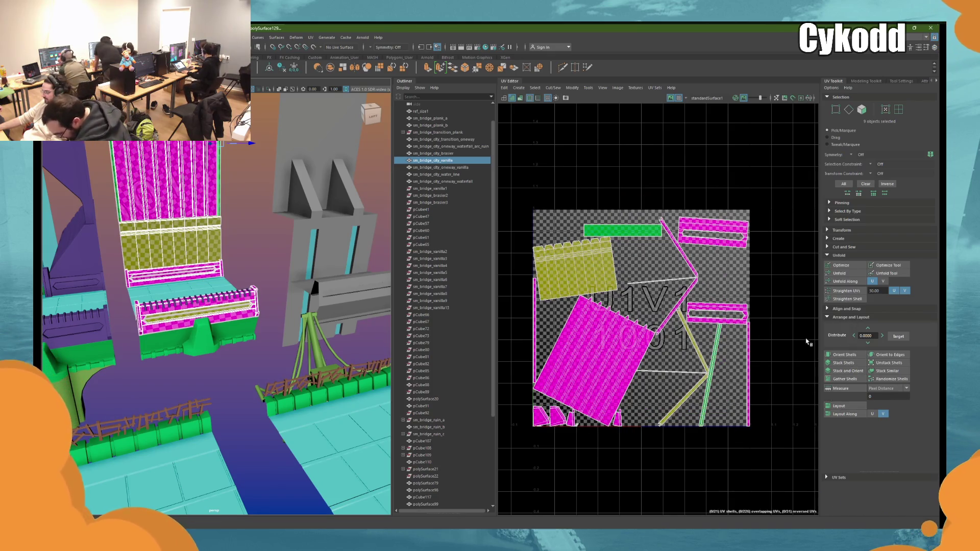
{"action": "left_click", "coordinate": [839, 354]}
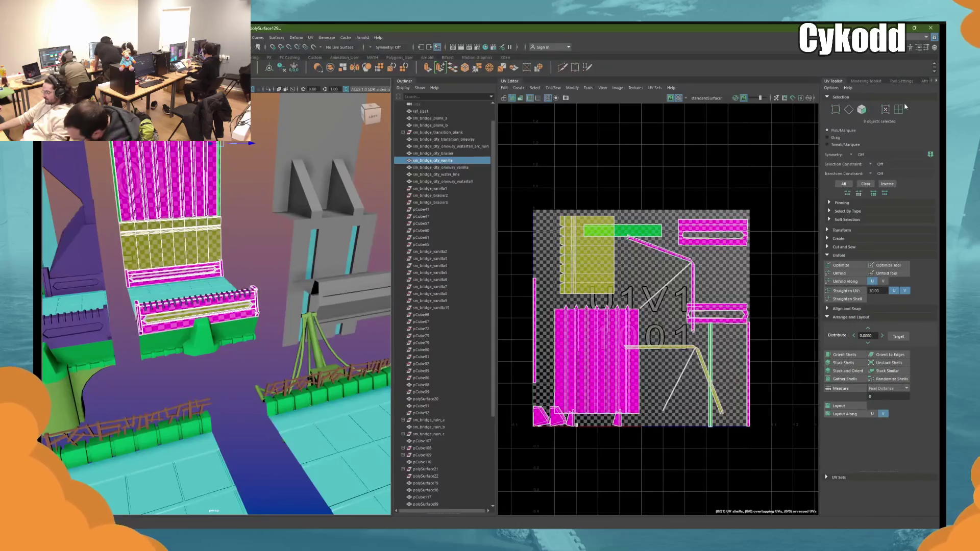
Step: Planar-project the two long trim strip shells, discarding the trial rotation and unfold
{"action": "left_click", "coordinate": [587, 255]}
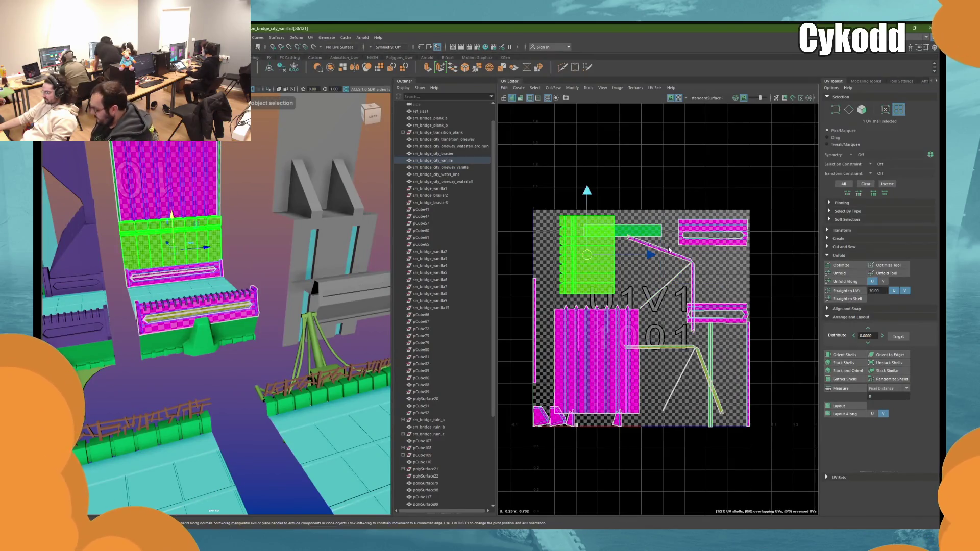
{"action": "key", "text": "e"}
{"action": "left_click_drag", "start_coordinate": [679, 240], "coordinate": [675, 292]}
{"action": "key", "text": "ctrl+z"}
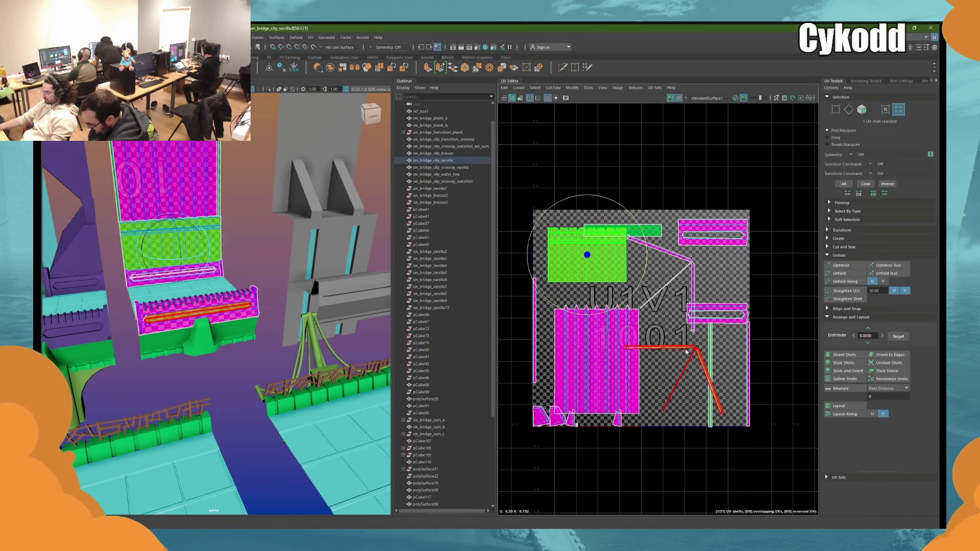
{"action": "left_click", "coordinate": [662, 375]}
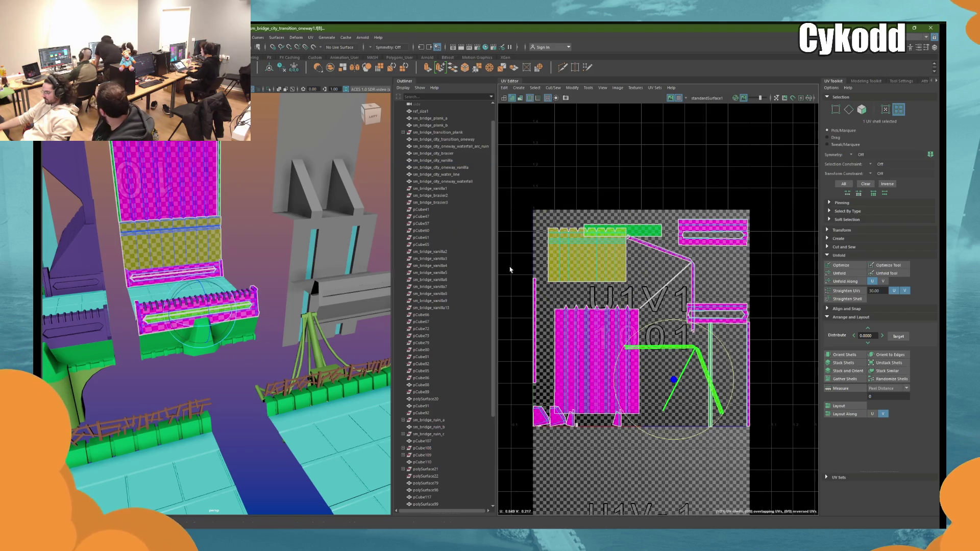
{"action": "left_click", "coordinate": [663, 250], "text": "shift"}
{"action": "key", "text": "f"}
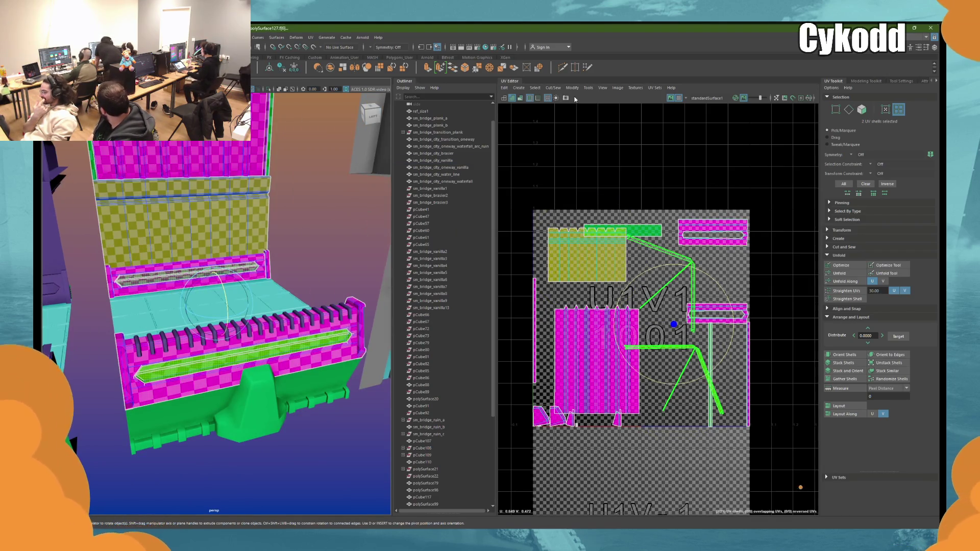
{"action": "left_click", "coordinate": [518, 87]}
{"action": "left_click", "coordinate": [547, 147]}
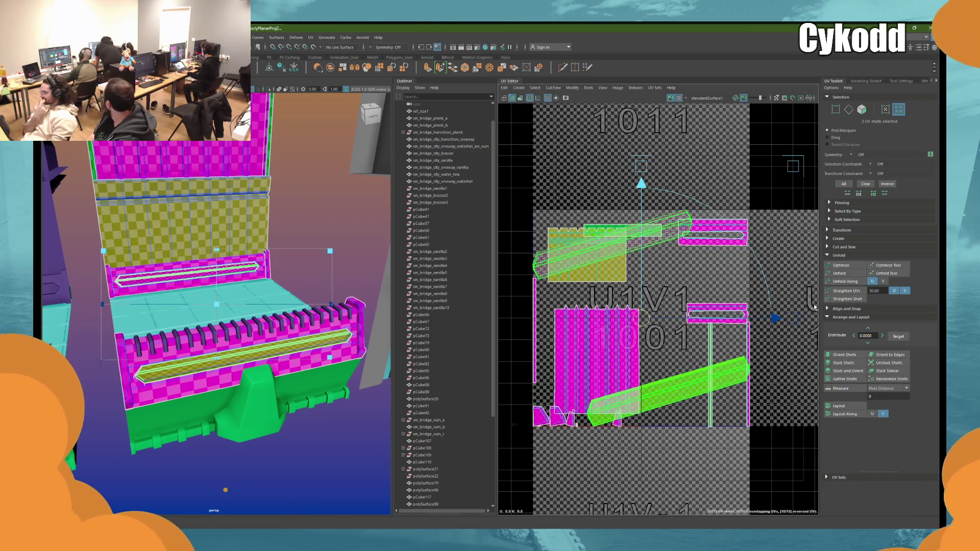
{"action": "left_click", "coordinate": [847, 274]}
{"action": "key", "text": "ctrl+z"}
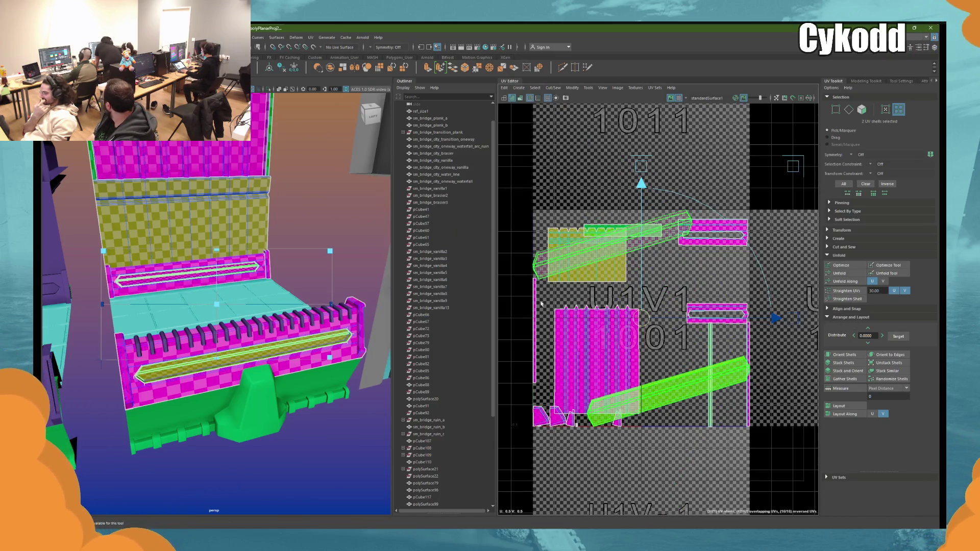
Step: Zoom in on the bridge and select an edge on the transition piece
{"action": "right_click_drag", "start_coordinate": [185, 380], "coordinate": [234, 340], "text": "alt"}
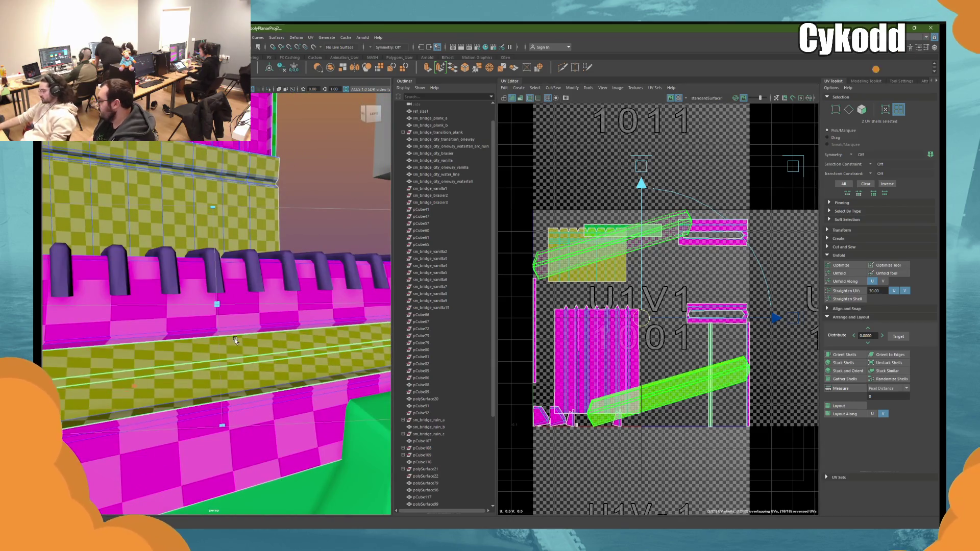
{"action": "left_click_drag", "start_coordinate": [235, 338], "coordinate": [260, 320], "text": "alt"}
{"action": "right_click_drag", "start_coordinate": [316, 192], "coordinate": [317, 169]}
{"action": "left_click", "coordinate": [246, 333]}
{"action": "left_click", "coordinate": [246, 330]}
{"action": "key", "text": "w"}
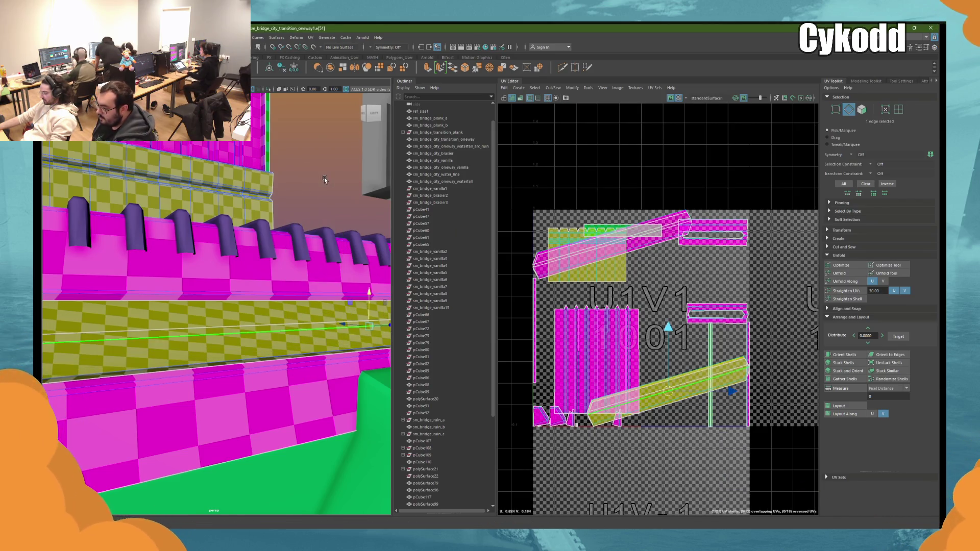
Step: Merge overlapping vertices of the selected meshes and clear the selection
{"action": "right_click_drag", "start_coordinate": [308, 193], "coordinate": [321, 179]}
{"action": "left_click", "coordinate": [183, 38]}
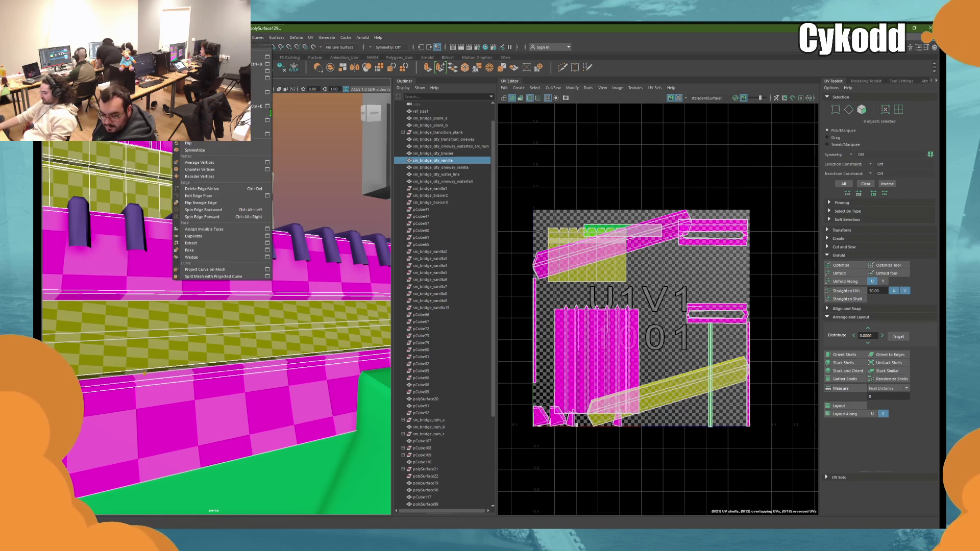
{"action": "left_click", "coordinate": [194, 122]}
{"action": "left_click", "coordinate": [308, 167]}
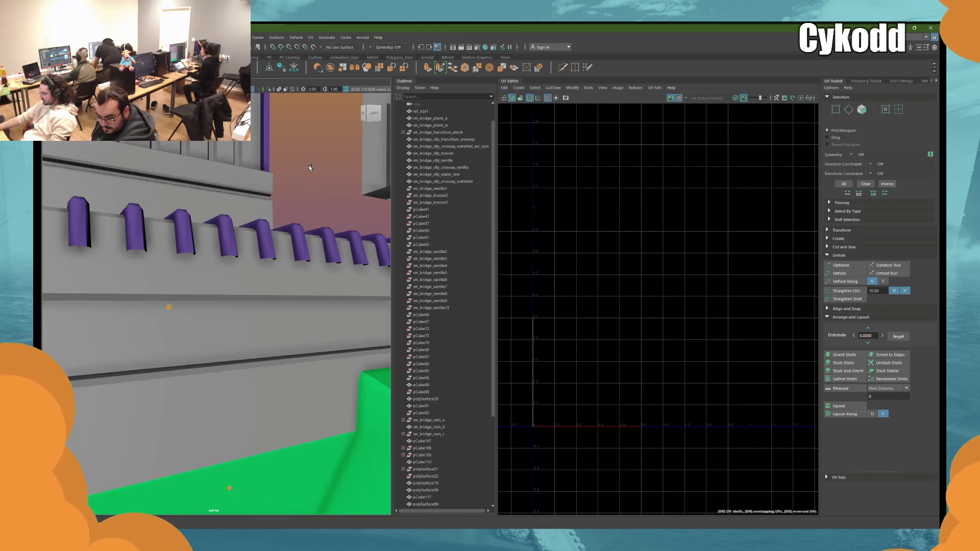
Step: Planar-project the long bridge and yellow strip shells of the transition wall and sign panel
{"action": "left_click", "coordinate": [302, 313]}
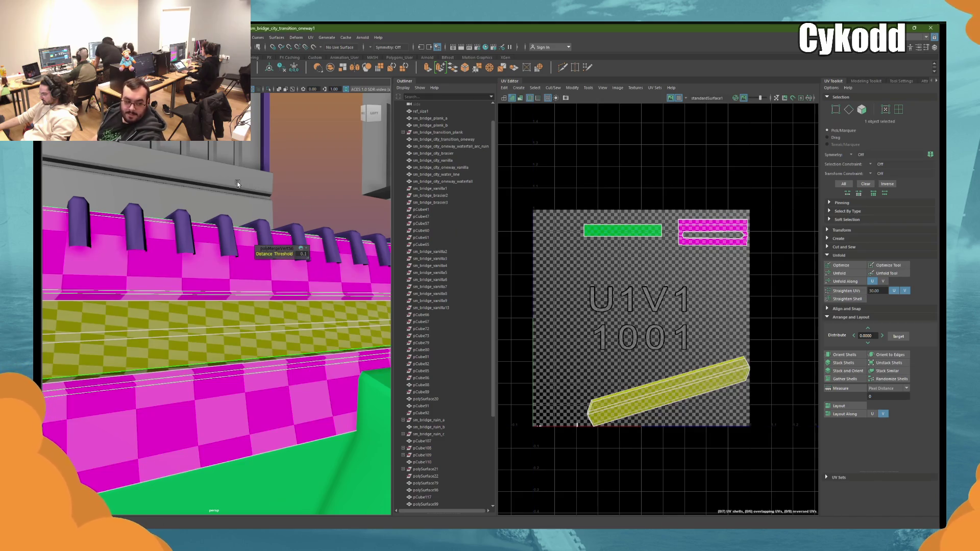
{"action": "left_click_drag", "start_coordinate": [256, 180], "coordinate": [249, 202], "text": "alt"}
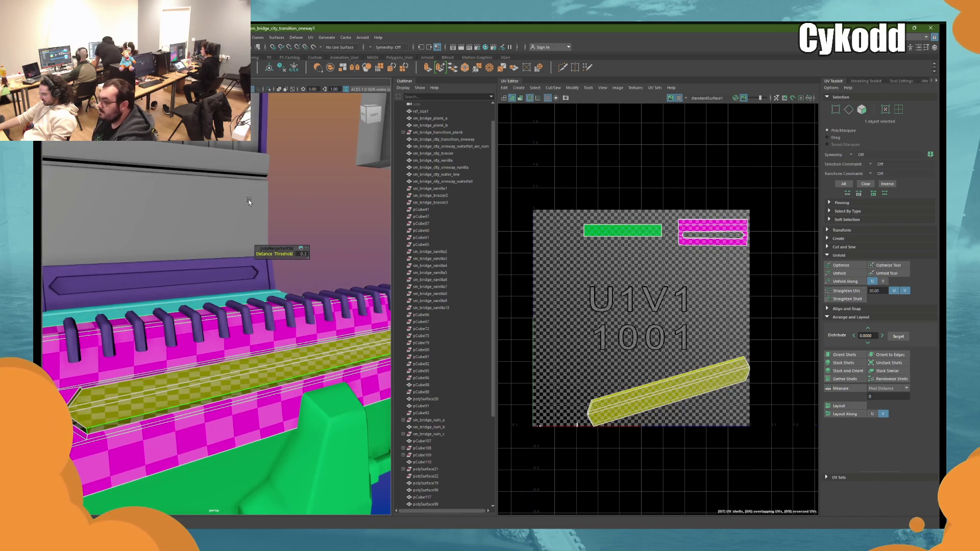
{"action": "left_click", "coordinate": [209, 262], "text": "shift"}
{"action": "left_click", "coordinate": [898, 109]}
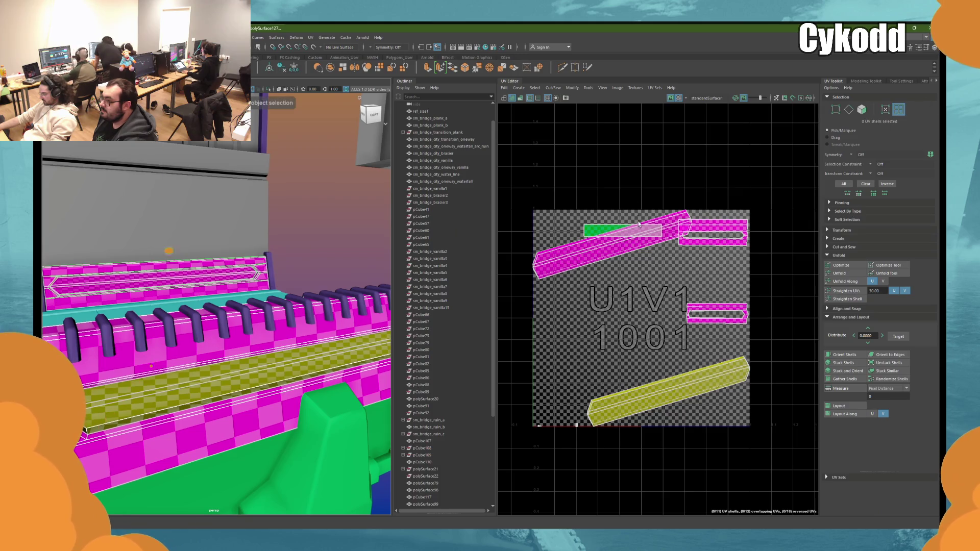
{"action": "left_click", "coordinate": [537, 270]}
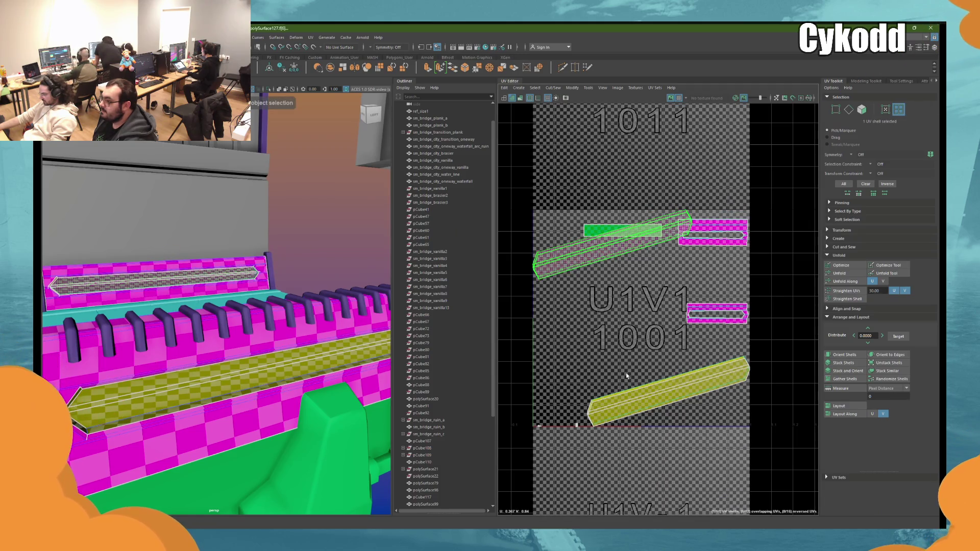
{"action": "left_click", "coordinate": [628, 398], "text": "shift"}
{"action": "left_click", "coordinate": [519, 88]}
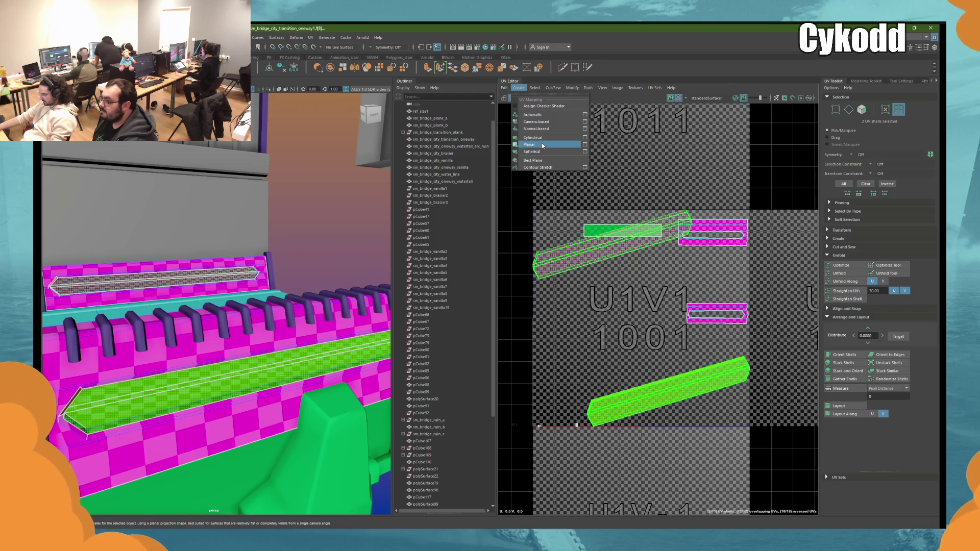
{"action": "left_click", "coordinate": [541, 143]}
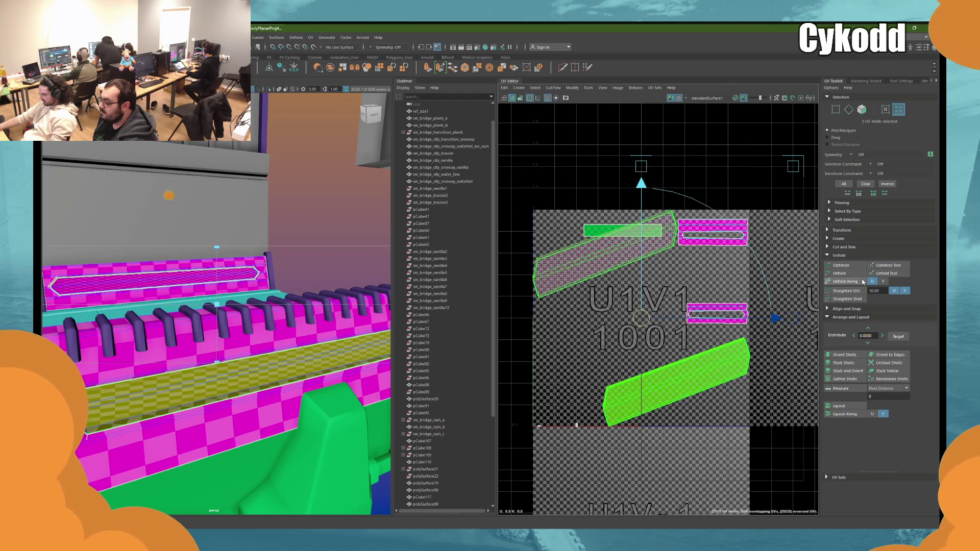
{"action": "left_click", "coordinate": [862, 281]}
{"action": "key", "text": "ctrl+z"}
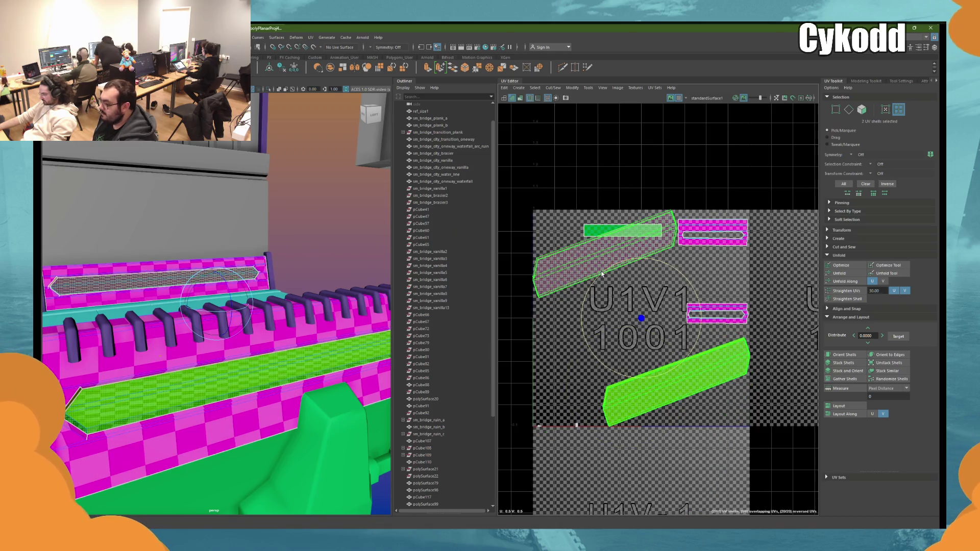
Step: Undo the strip's projection and merge the piece's vertices, discarding trial unfolds
{"action": "left_click", "coordinate": [602, 274]}
{"action": "key", "text": "ctrl+z"}
{"action": "key", "text": "ctrl+z"}
{"action": "key", "text": "ctrl+z"}
{"action": "left_click", "coordinate": [844, 274]}
{"action": "key", "text": "ctrl+z"}
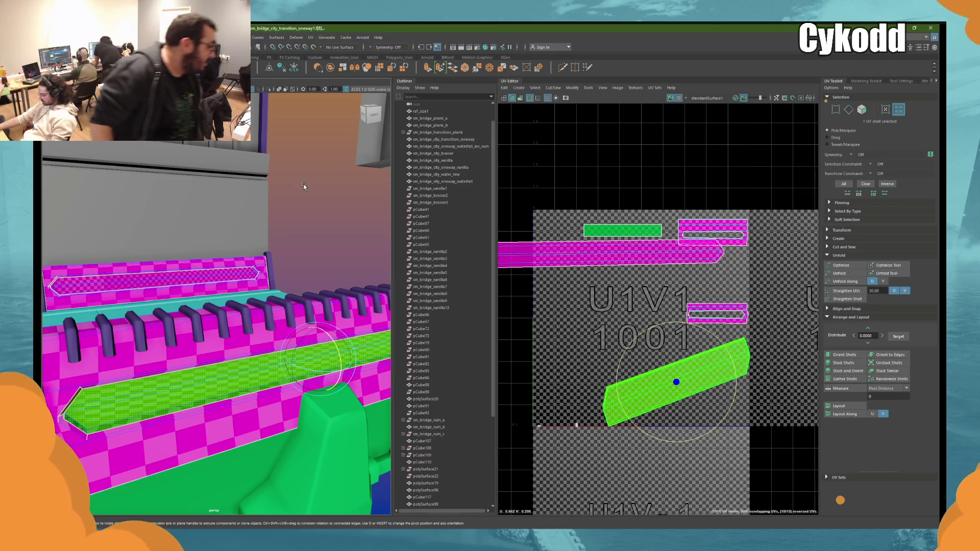
{"action": "left_click", "coordinate": [192, 38]}
{"action": "left_click", "coordinate": [204, 120]}
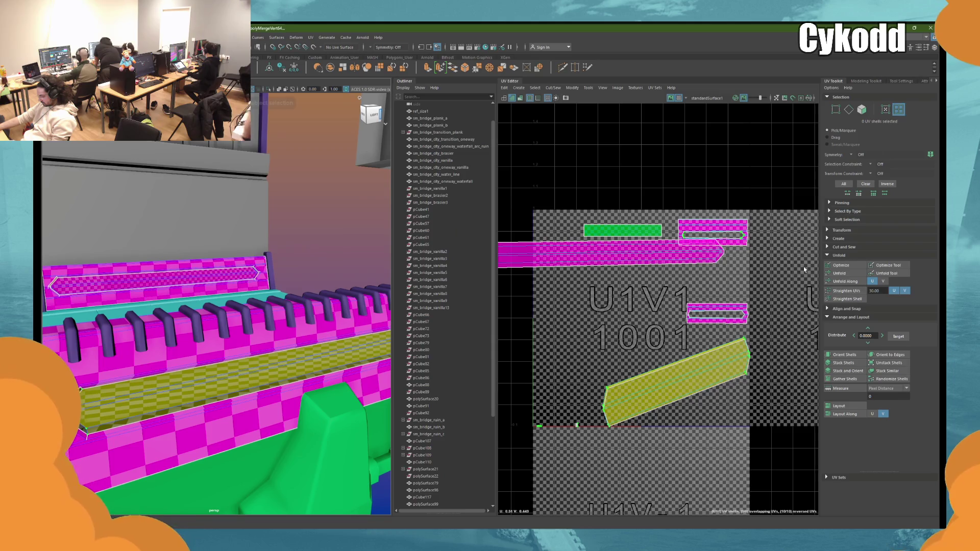
{"action": "left_click", "coordinate": [898, 109]}
{"action": "left_click", "coordinate": [848, 275]}
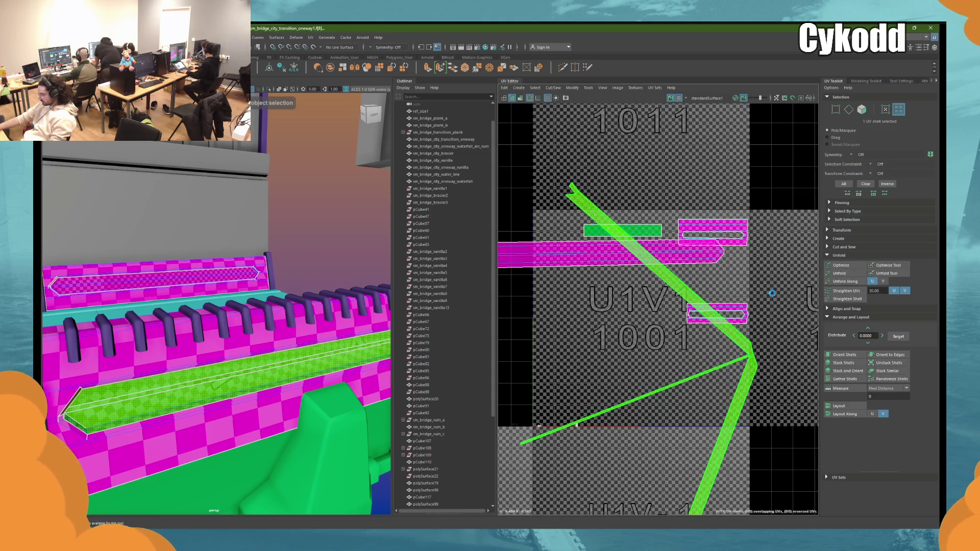
{"action": "key", "text": "ctrl+z"}
Step: Marquee-select all 35 faces of the arrow-strip panel
{"action": "right_click_drag", "start_coordinate": [328, 218], "coordinate": [307, 306]}
{"action": "left_click", "coordinate": [308, 305]}
{"action": "left_click_drag", "start_coordinate": [308, 305], "coordinate": [364, 221], "text": "alt"}
{"action": "right_click_drag", "start_coordinate": [364, 221], "coordinate": [300, 165], "text": "ctrl"}
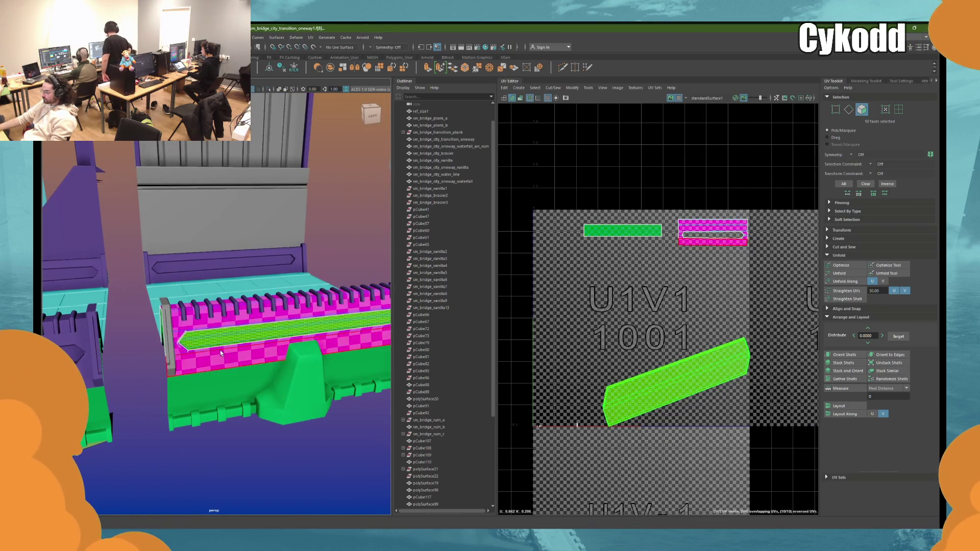
{"action": "left_click", "coordinate": [268, 90]}
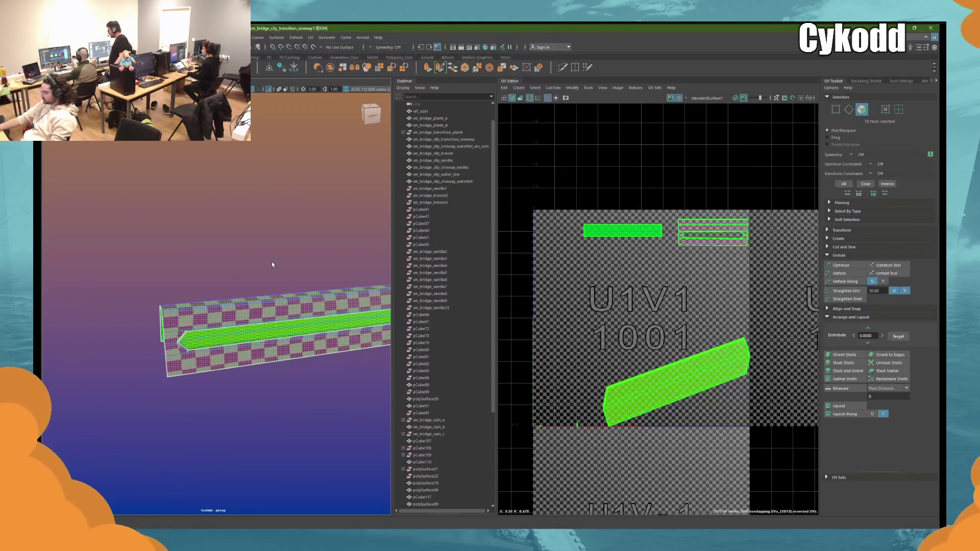
Step: Planar-project the isolated panel's UVs and unfold the resulting shell
{"action": "key", "text": "f"}
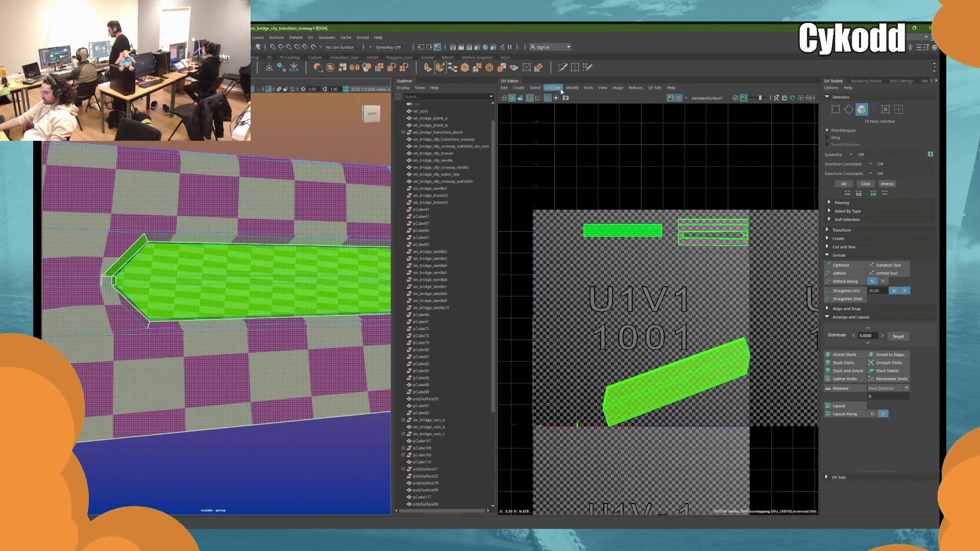
{"action": "left_click", "coordinate": [519, 88]}
{"action": "left_click", "coordinate": [536, 141]}
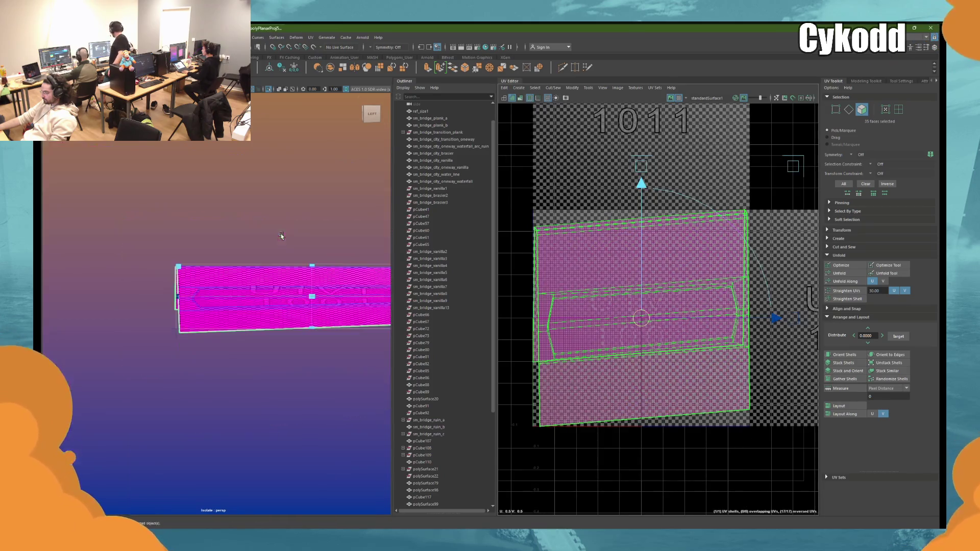
{"action": "left_click_drag", "start_coordinate": [281, 235], "coordinate": [267, 236], "text": "alt"}
{"action": "left_click", "coordinate": [850, 274]}
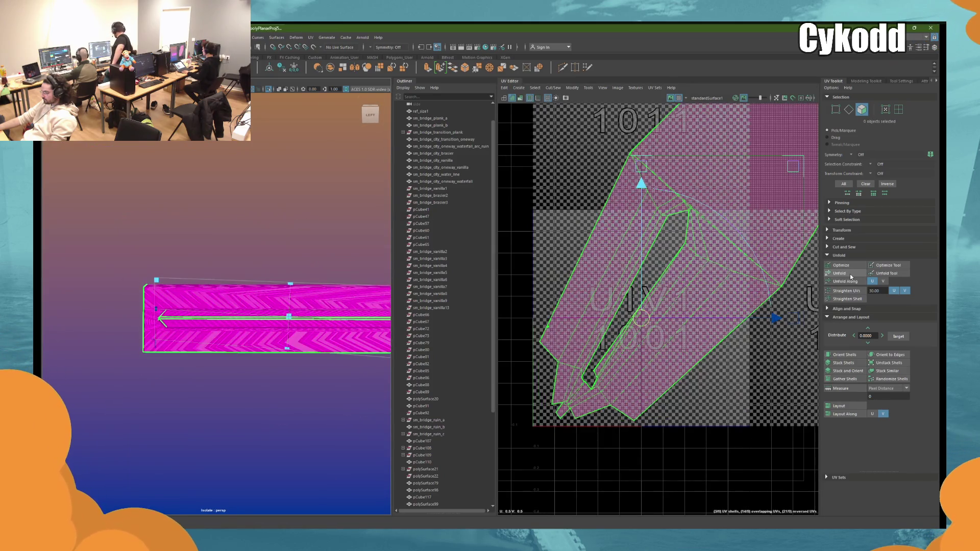
Step: Merge the panel's overlapping vertices with a small threshold and unfold its UV shell again
{"action": "right_click_drag", "start_coordinate": [215, 232], "coordinate": [214, 212]}
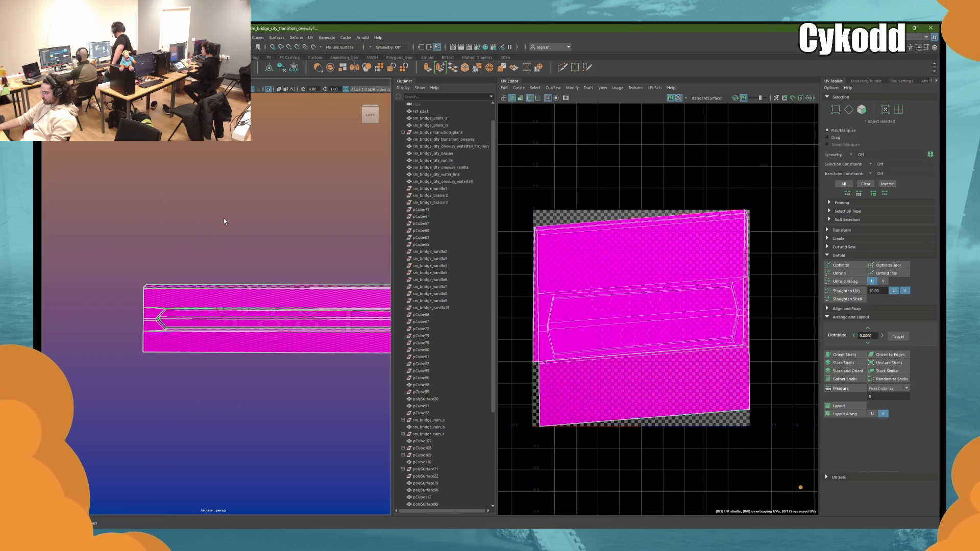
{"action": "left_click", "coordinate": [181, 37]}
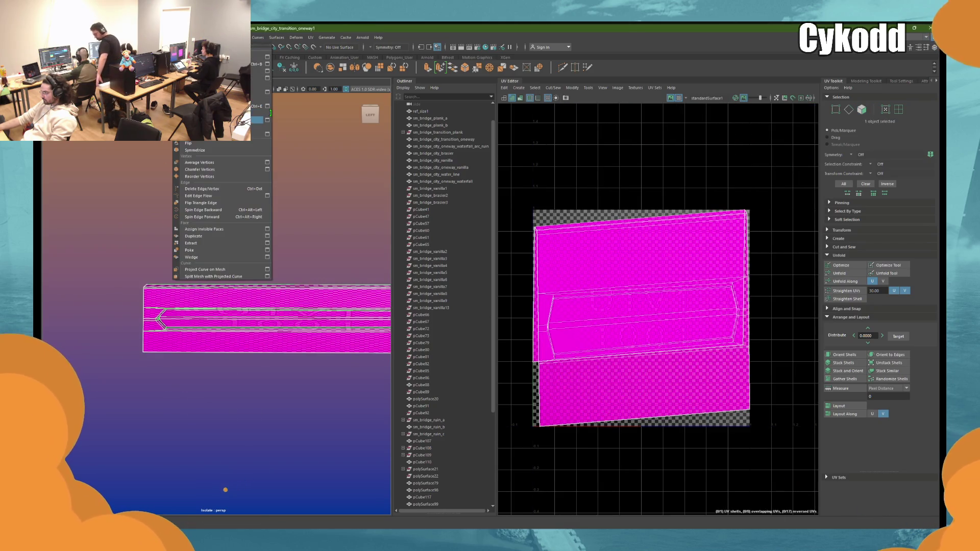
{"action": "left_click", "coordinate": [197, 121]}
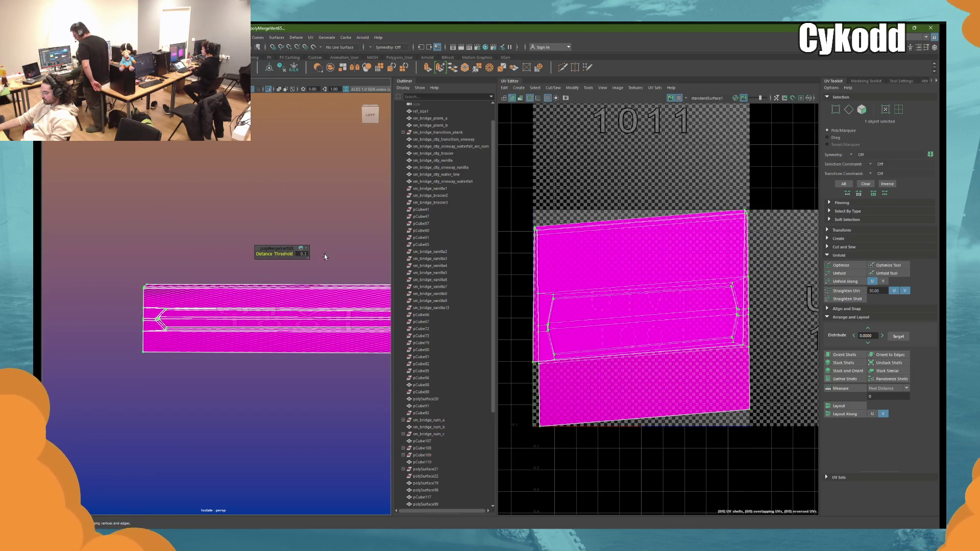
{"action": "left_click", "coordinate": [304, 257]}
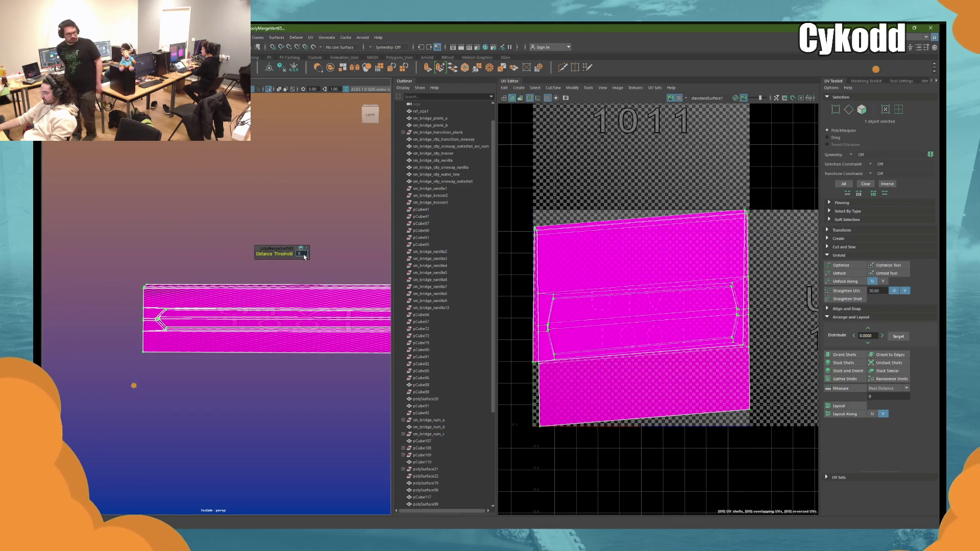
{"action": "mouse_move", "coordinate": [304, 257]}
{"action": "left_mouse_down", "text": "alt"}
{"action": "mouse_move", "coordinate": [212, 219]}
{"action": "mouse_move", "coordinate": [215, 252]}
{"action": "left_mouse_up", "text": "alt"}
{"action": "key", "text": "alt+shift+d"}
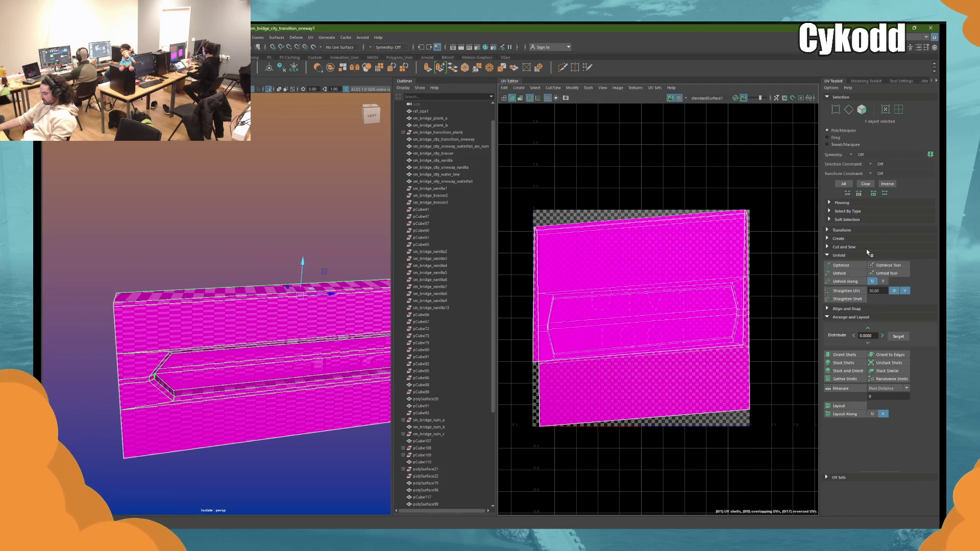
{"action": "left_click", "coordinate": [848, 273]}
{"action": "mouse_move", "coordinate": [168, 367]}
{"action": "left_mouse_down", "text": "alt"}
{"action": "mouse_move", "coordinate": [192, 370]}
{"action": "mouse_move", "coordinate": [148, 360]}
{"action": "mouse_move", "coordinate": [317, 330]}
{"action": "mouse_move", "coordinate": [303, 298]}
{"action": "mouse_move", "coordinate": [280, 294]}
{"action": "mouse_move", "coordinate": [301, 275]}
{"action": "mouse_move", "coordinate": [336, 276]}
{"action": "left_mouse_up", "text": "alt"}
{"action": "scroll", "coordinate": [328, 309], "scroll_direction": "up", "scroll_amount": 5}
{"action": "left_click", "coordinate": [327, 276]}
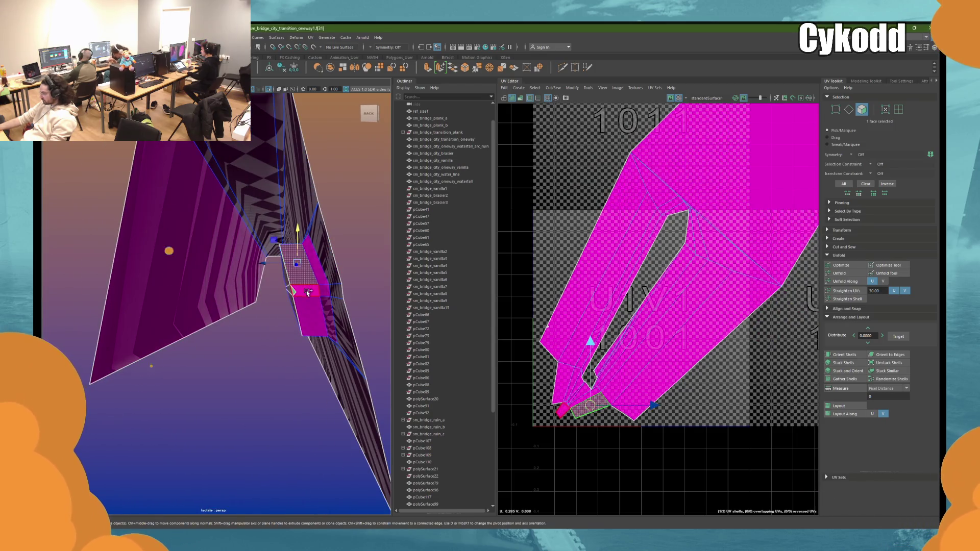
{"action": "double_click", "coordinate": [308, 292]}
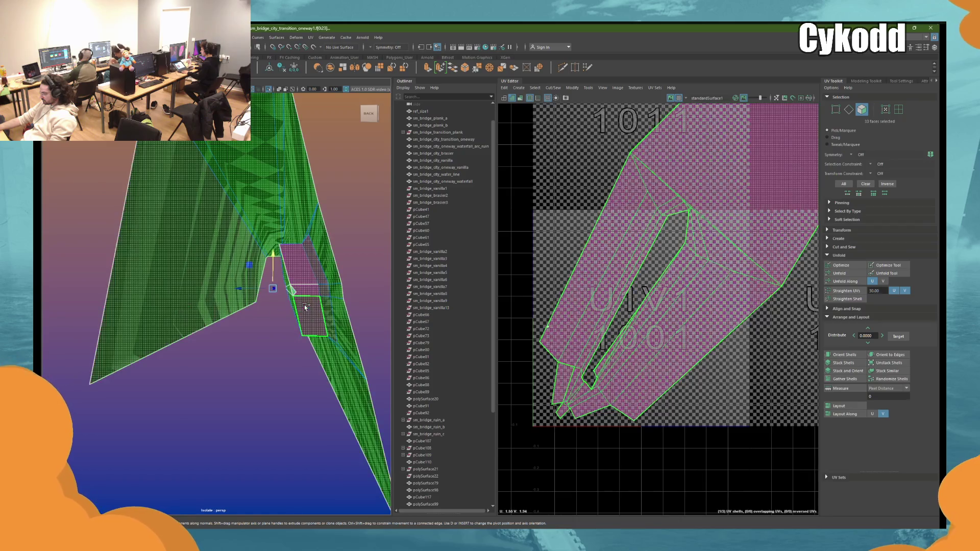
{"action": "key", "text": "f"}
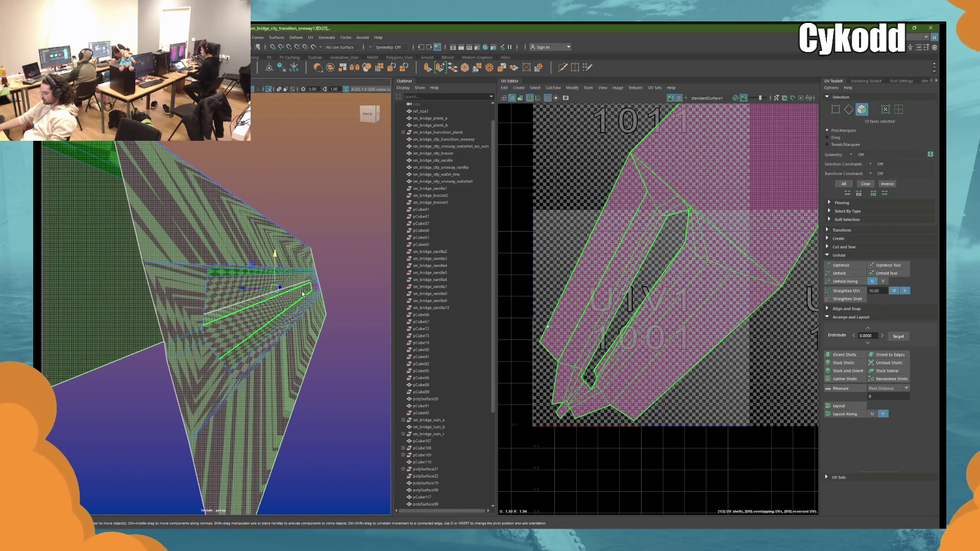
{"action": "left_click", "coordinate": [240, 308]}
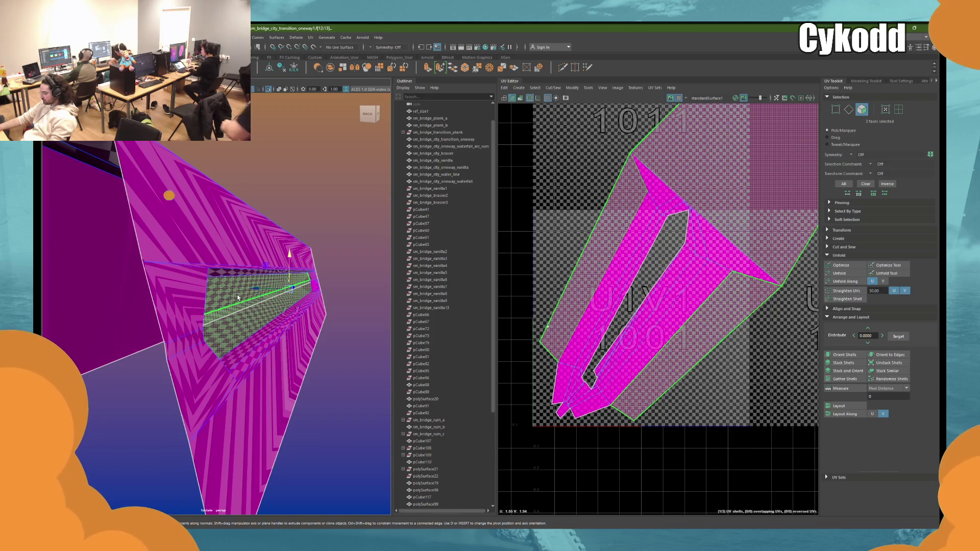
{"action": "left_click", "coordinate": [232, 286]}
{"action": "mouse_move", "coordinate": [230, 280]}
{"action": "left_mouse_down", "text": "alt"}
{"action": "mouse_move", "coordinate": [279, 299]}
{"action": "mouse_move", "coordinate": [319, 292]}
{"action": "mouse_move", "coordinate": [313, 268]}
{"action": "left_mouse_up", "text": "alt"}
{"action": "left_click", "coordinate": [279, 295]}
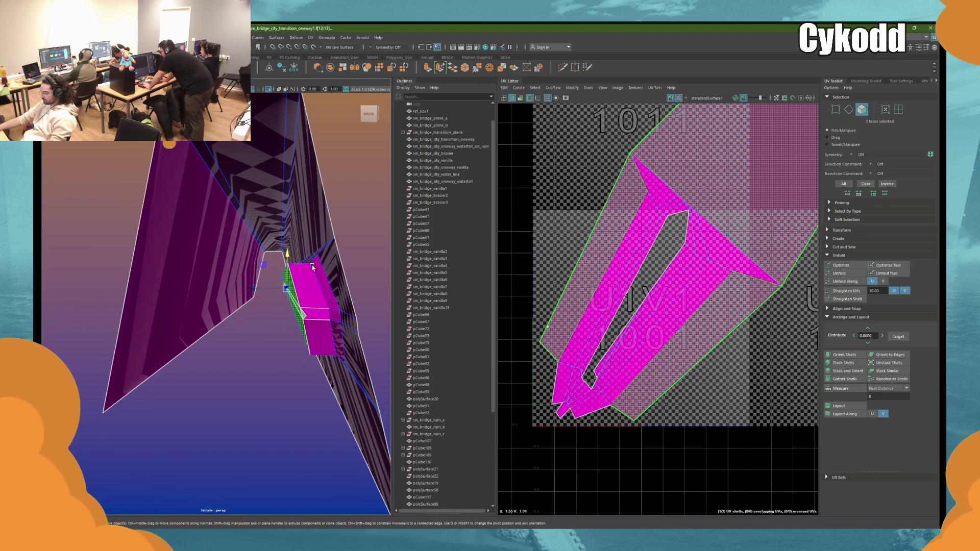
{"action": "double_click", "coordinate": [292, 345]}
{"action": "left_click_drag", "start_coordinate": [270, 352], "coordinate": [324, 357], "text": "alt"}
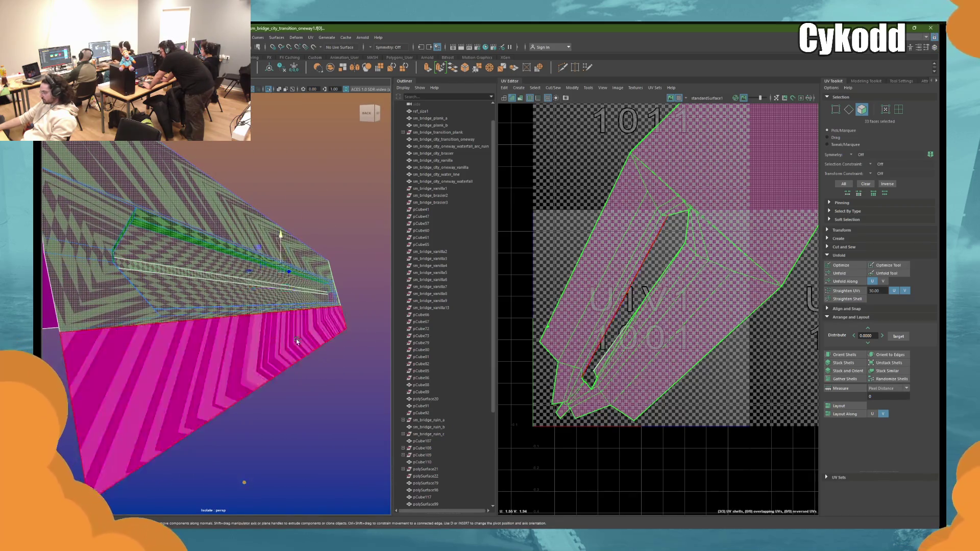
{"action": "double_click", "coordinate": [184, 189]}
{"action": "left_click_drag", "start_coordinate": [184, 189], "coordinate": [270, 262], "text": "alt"}
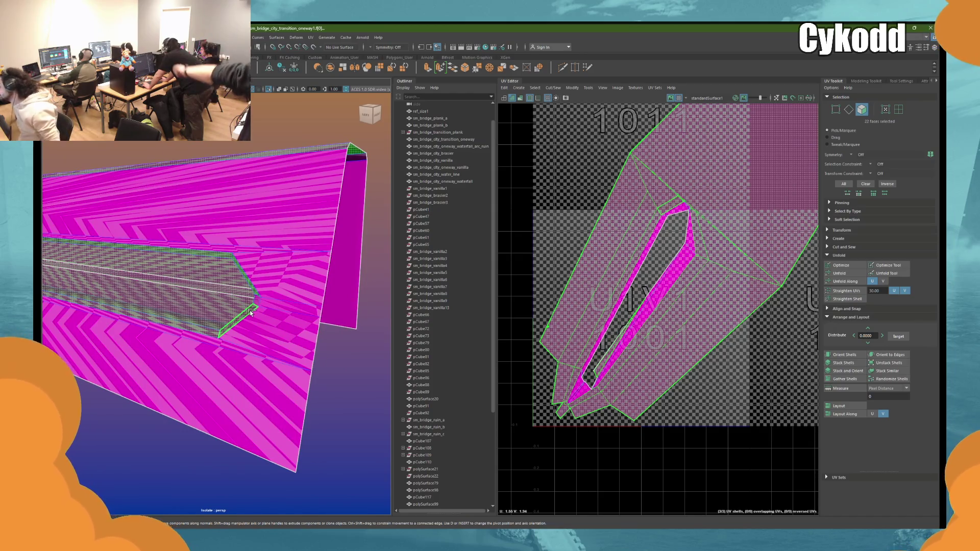
{"action": "double_click", "coordinate": [214, 323]}
{"action": "double_click", "coordinate": [214, 323]}
{"action": "mouse_move", "coordinate": [214, 323]}
{"action": "left_mouse_down", "text": "alt"}
{"action": "mouse_move", "coordinate": [351, 309]}
{"action": "mouse_move", "coordinate": [262, 321]}
{"action": "mouse_move", "coordinate": [307, 323]}
{"action": "mouse_move", "coordinate": [271, 332]}
{"action": "mouse_move", "coordinate": [339, 343]}
{"action": "mouse_move", "coordinate": [337, 334]}
{"action": "left_mouse_up", "text": "alt"}
{"action": "double_click", "coordinate": [351, 309]}
{"action": "double_click", "coordinate": [282, 334]}
{"action": "double_click", "coordinate": [289, 334]}
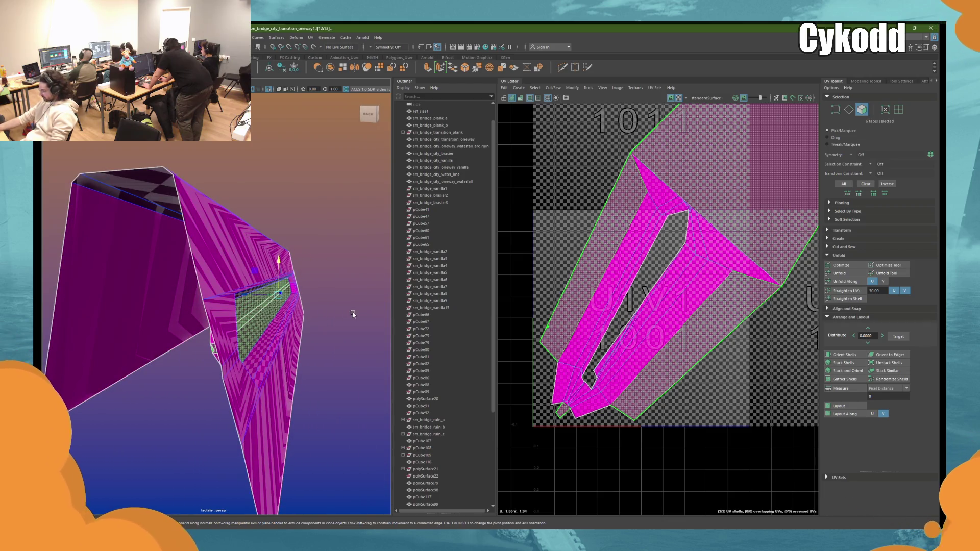
{"action": "left_click", "coordinate": [348, 300]}
{"action": "left_click_drag", "start_coordinate": [339, 289], "coordinate": [322, 311], "text": "alt"}
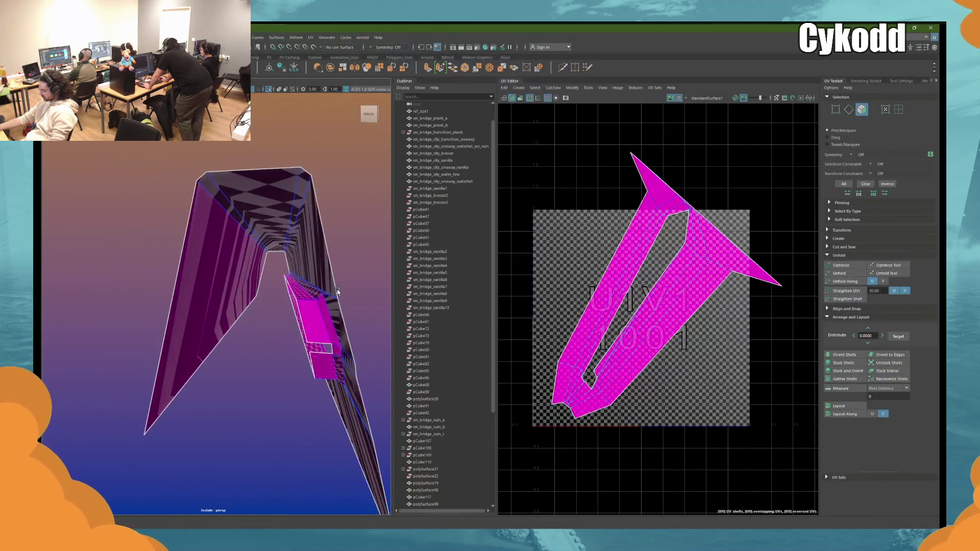
Step: Bridge the panel's open gaps between the selected edge pairs
{"action": "left_click", "coordinate": [310, 323]}
{"action": "key", "text": "F10"}
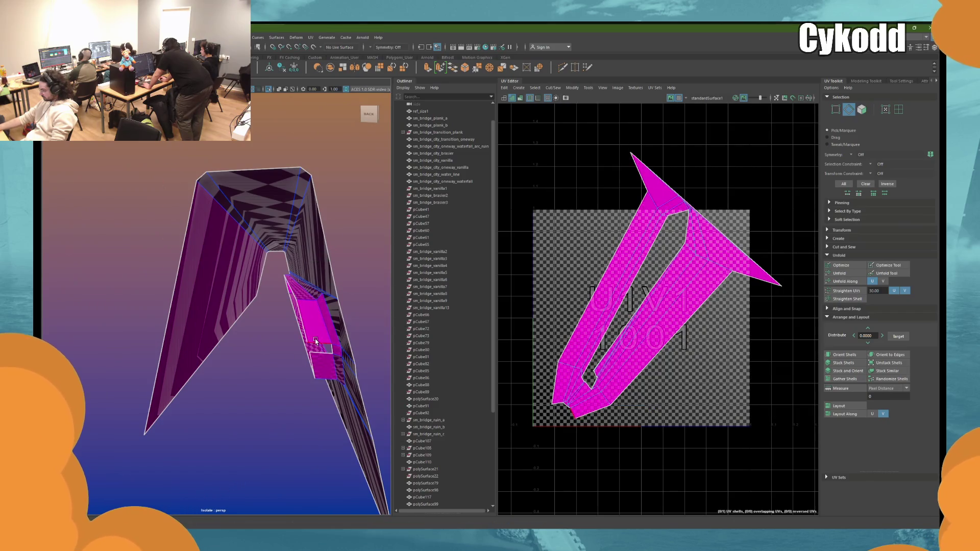
{"action": "double_click", "coordinate": [320, 348]}
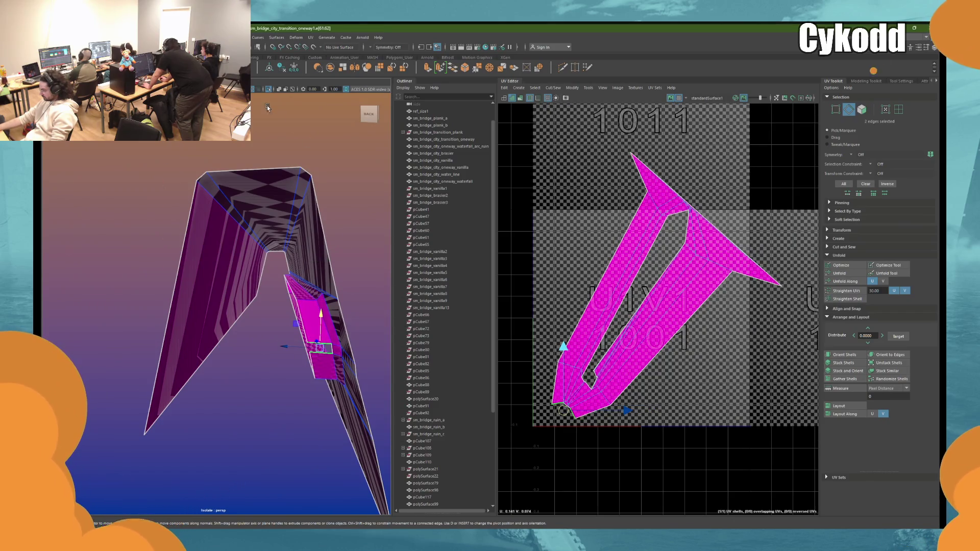
{"action": "left_click", "coordinate": [452, 67]}
{"action": "scroll", "coordinate": [316, 286], "scroll_direction": "down", "scroll_amount": 5}
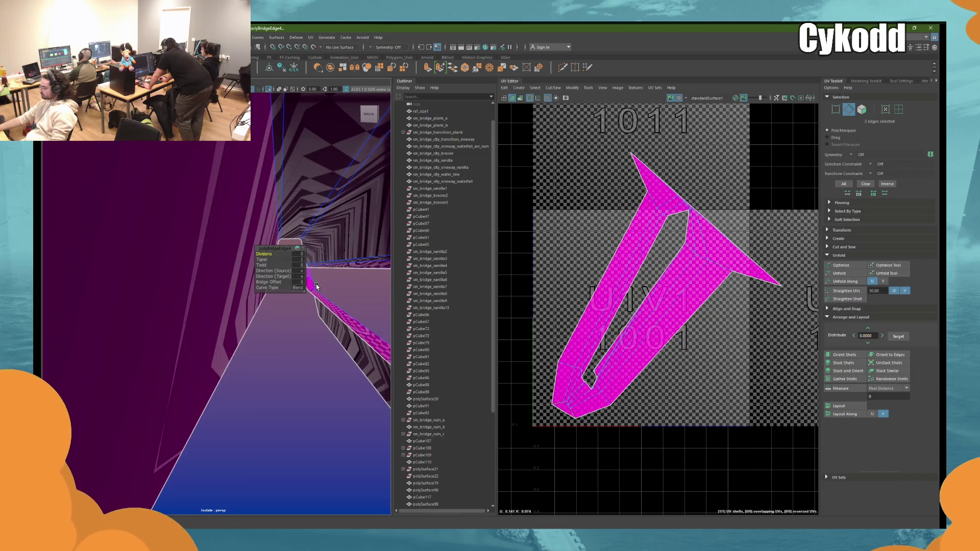
{"action": "double_click", "coordinate": [318, 306]}
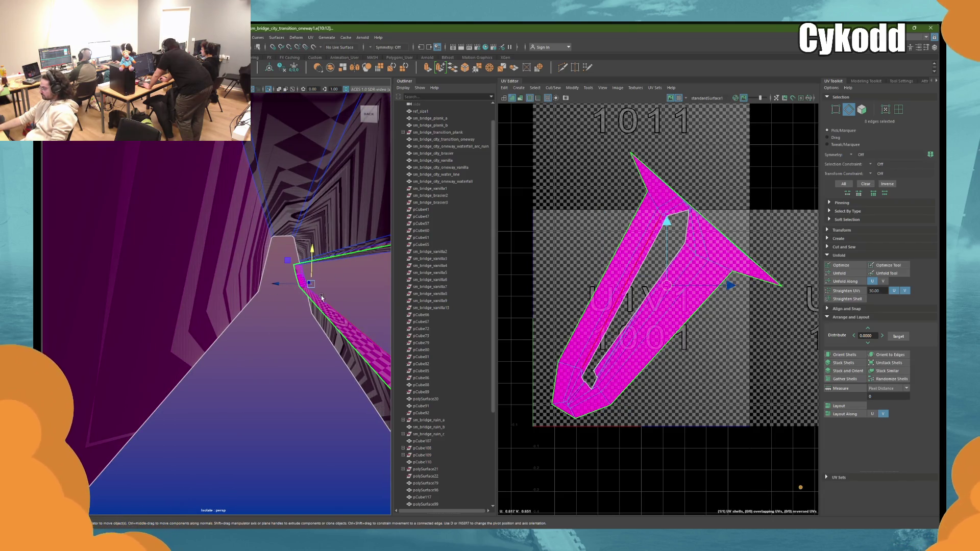
{"action": "key", "text": "g"}
{"action": "key", "text": "f"}
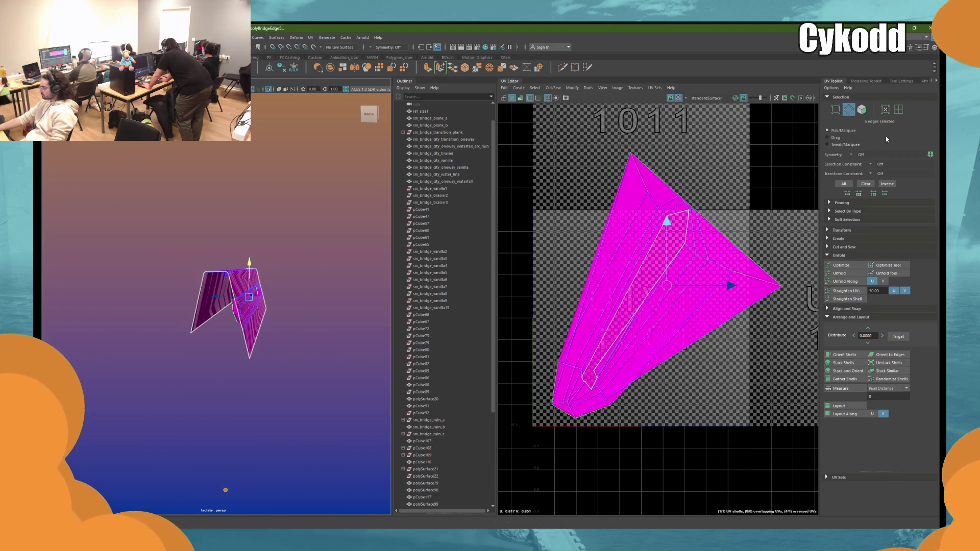
Step: Rotate the panel's UV shell to lie horizontally
{"action": "left_click", "coordinate": [898, 109]}
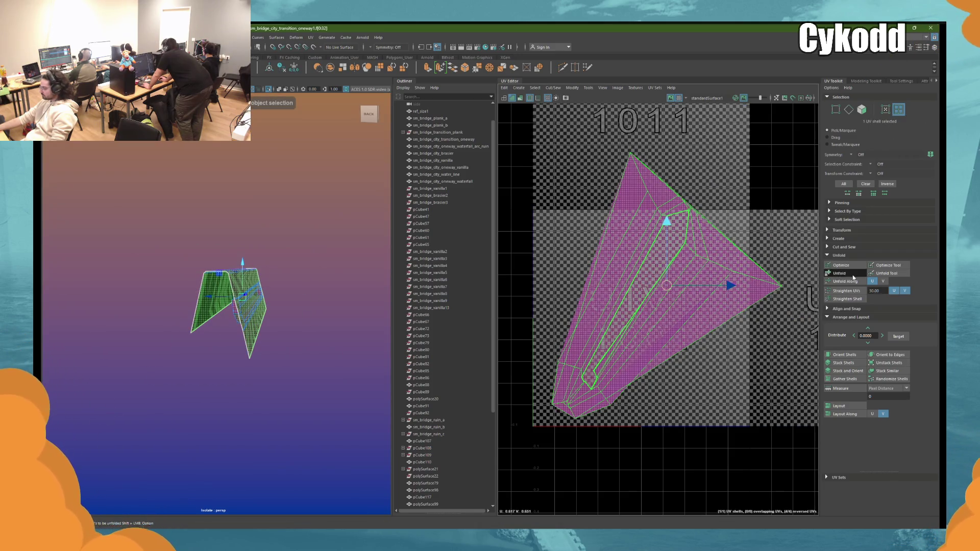
{"action": "key", "text": "f"}
{"action": "key", "text": "e"}
{"action": "left_click_drag", "start_coordinate": [778, 311], "coordinate": [772, 287]}
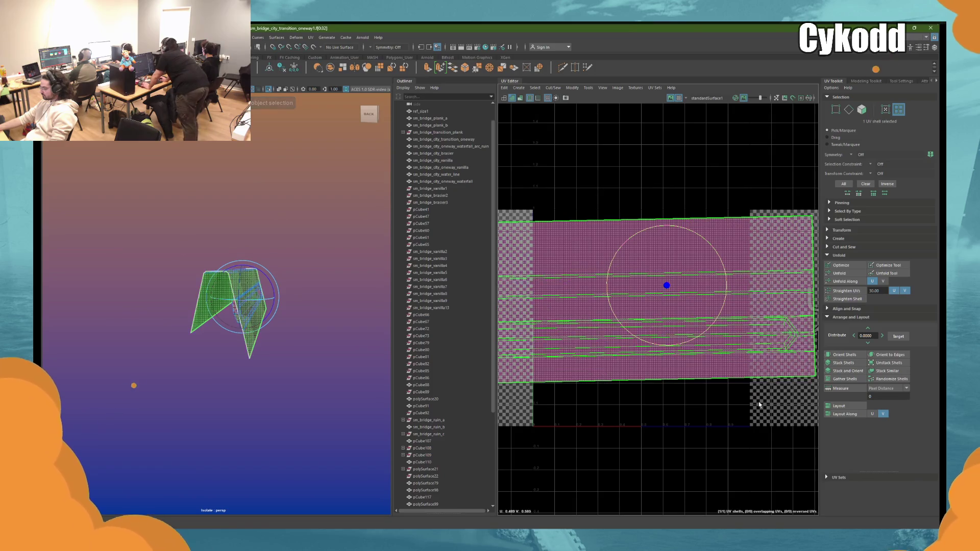
{"action": "left_click", "coordinate": [694, 407]}
Step: Cut a lengthwise seam along the panel's long edge loop, then turn off Isolate Select
{"action": "left_click", "coordinate": [253, 306]}
{"action": "key", "text": "f"}
{"action": "right_click_drag", "start_coordinate": [260, 227], "coordinate": [258, 206]}
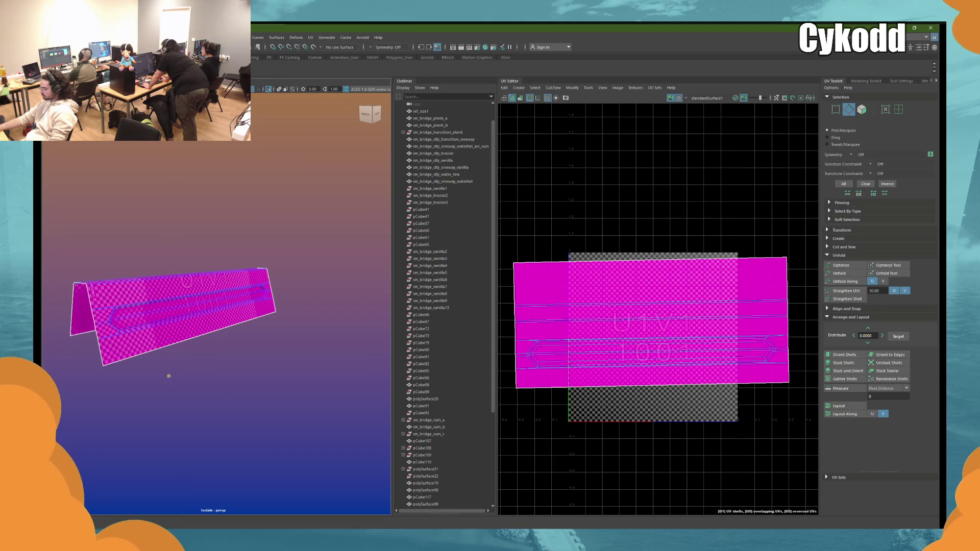
{"action": "key", "text": "ctrl+shift+x"}
{"action": "scroll", "coordinate": [240, 291], "scroll_direction": "up", "scroll_amount": 5}
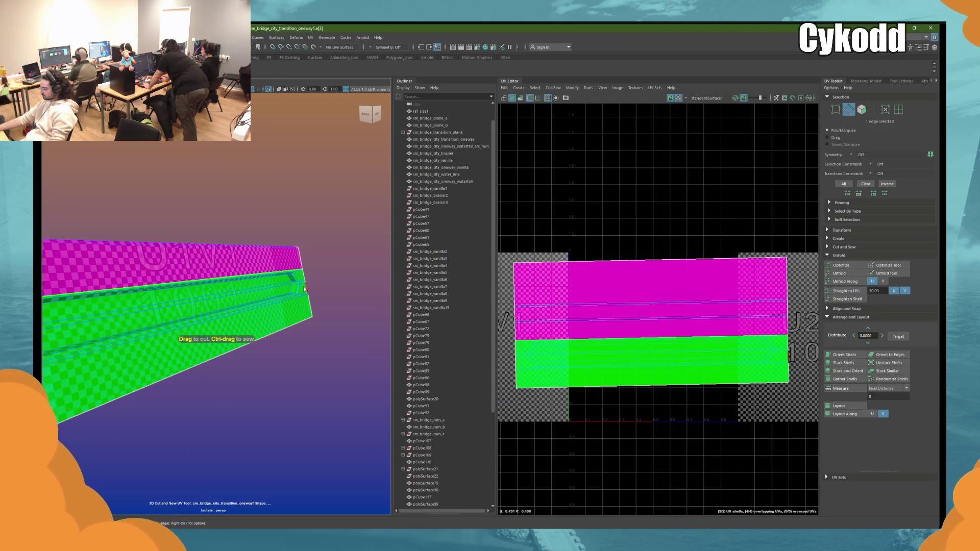
{"action": "double_click", "coordinate": [295, 277]}
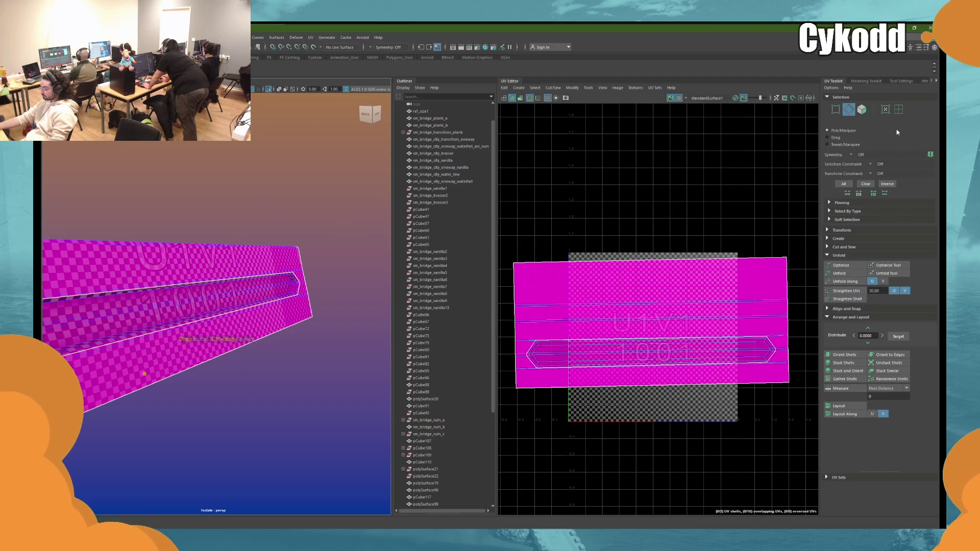
{"action": "left_click", "coordinate": [269, 90]}
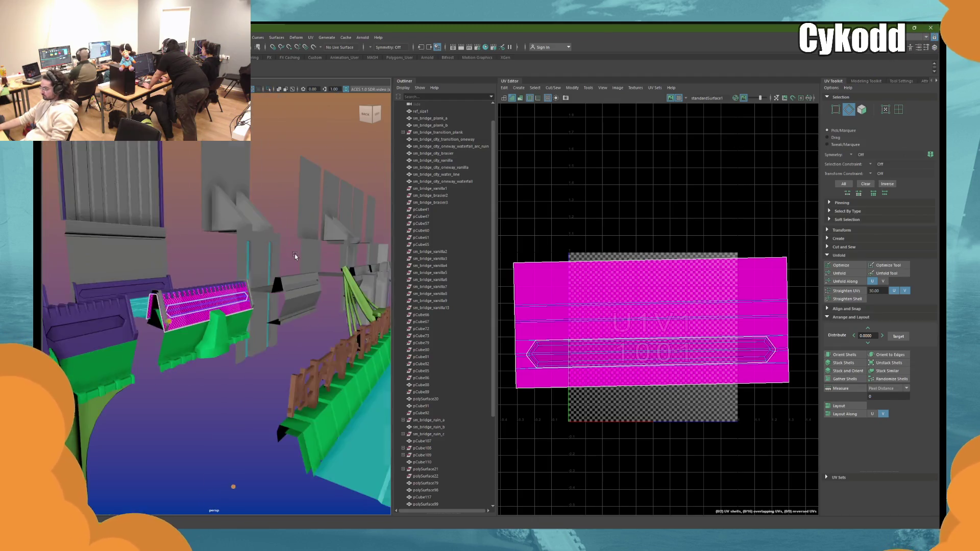
Step: Select the purple teeth, end cap, bridge body, top plank and a fifth bridge piece
{"action": "left_click_drag", "start_coordinate": [295, 254], "coordinate": [258, 246], "text": "alt"}
{"action": "left_click", "coordinate": [248, 262]}
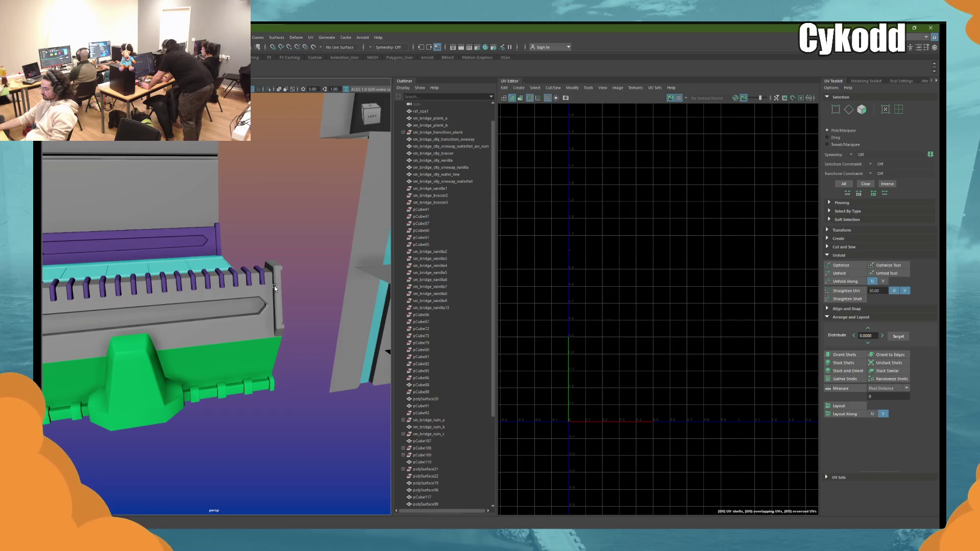
{"action": "left_click", "coordinate": [260, 280]}
{"action": "left_click", "coordinate": [273, 295], "text": "shift"}
{"action": "left_click", "coordinate": [245, 306], "text": "shift"}
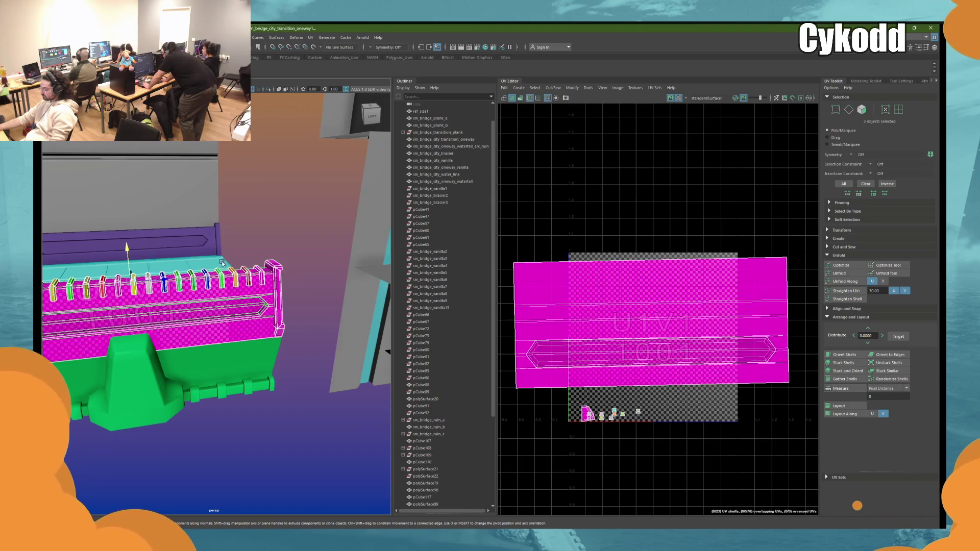
{"action": "left_click", "coordinate": [213, 239], "text": "shift"}
{"action": "left_click", "coordinate": [218, 231], "text": "shift"}
Step: Add the grey wall and both edge strips, then unfold and stack their UV shells
{"action": "left_click_drag", "start_coordinate": [220, 232], "coordinate": [348, 278], "text": "alt"}
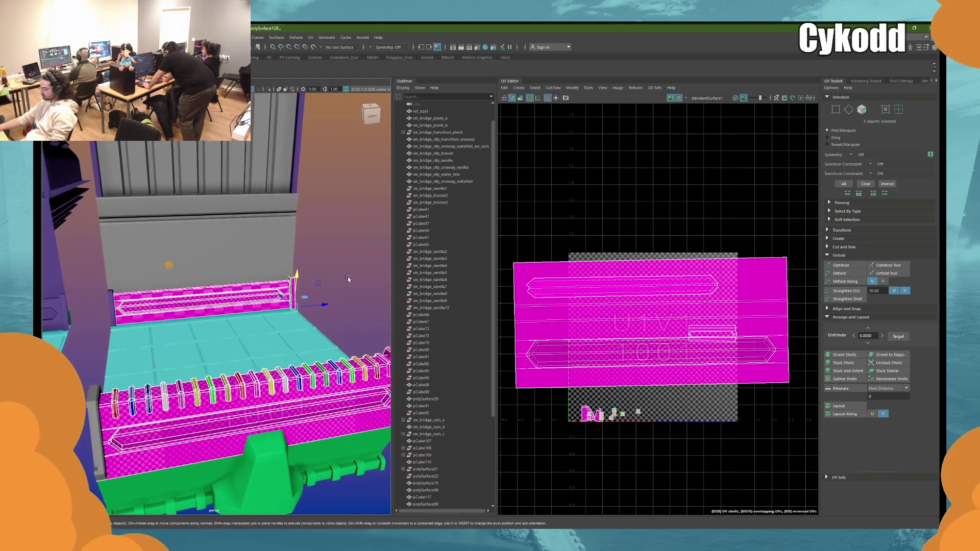
{"action": "left_click", "coordinate": [142, 220], "text": "shift"}
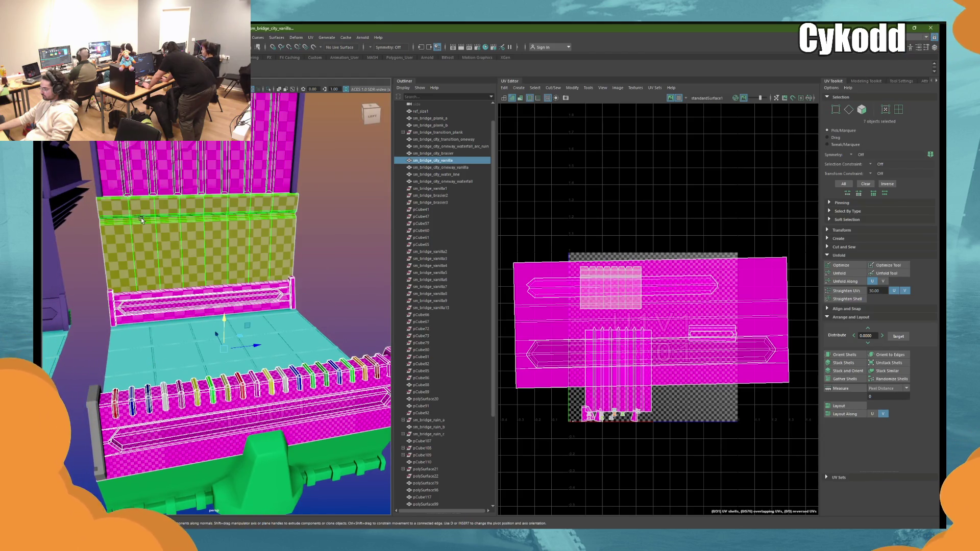
{"action": "left_click", "coordinate": [99, 175], "text": "shift"}
{"action": "left_click", "coordinate": [295, 160], "text": "shift"}
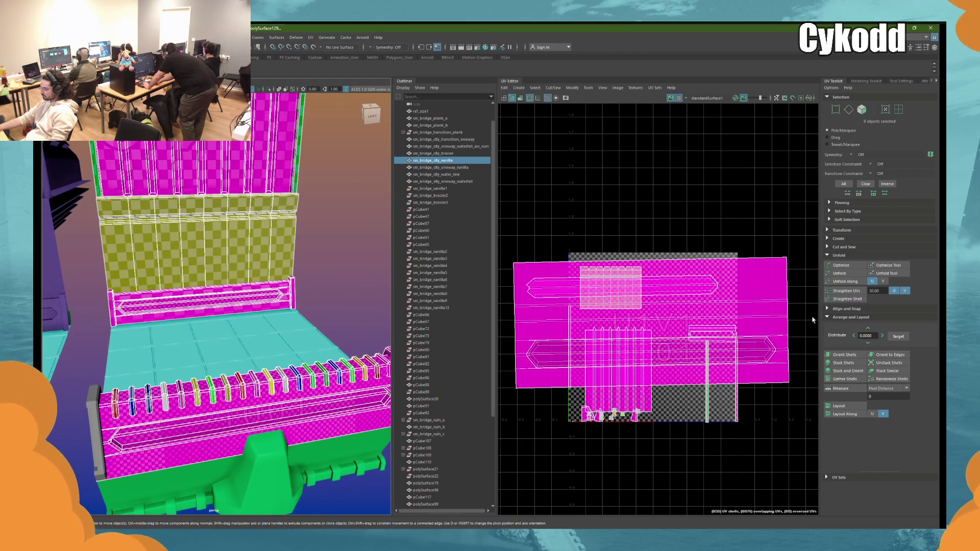
{"action": "left_click", "coordinate": [855, 274]}
{"action": "left_click", "coordinate": [855, 363]}
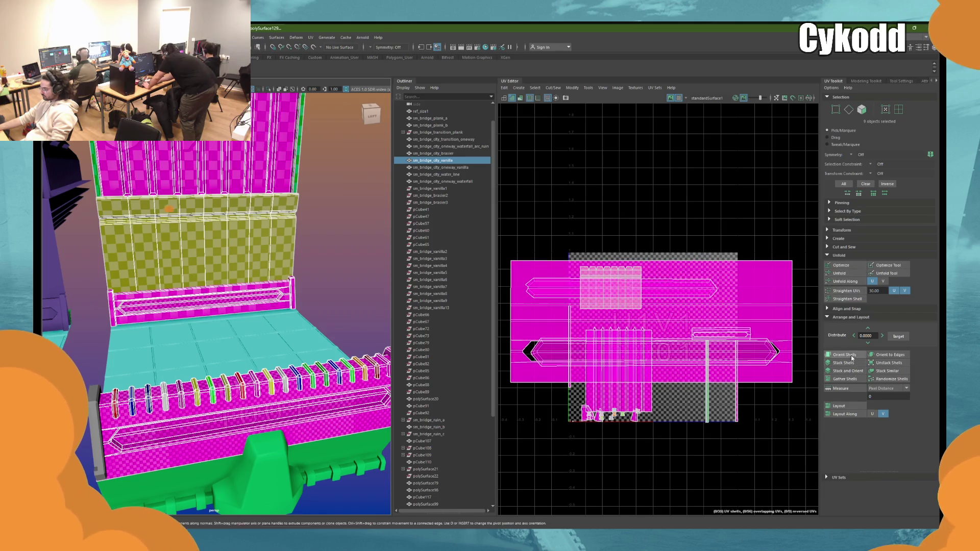
{"action": "scroll", "coordinate": [658, 430], "scroll_direction": "up", "scroll_amount": 3}
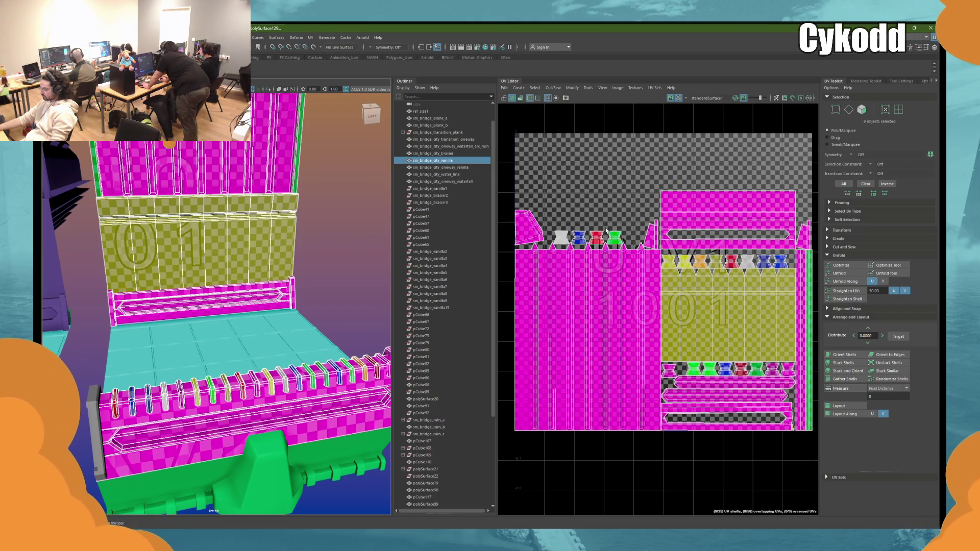
Step: Select the bridge wall, trim and rail pieces and bring up the marking menu
{"action": "left_click", "coordinate": [348, 237]}
{"action": "mouse_move", "coordinate": [348, 237]}
{"action": "left_mouse_down", "text": "alt"}
{"action": "mouse_move", "coordinate": [357, 246]}
{"action": "mouse_move", "coordinate": [327, 245]}
{"action": "mouse_move", "coordinate": [255, 161]}
{"action": "left_mouse_up", "text": "alt"}
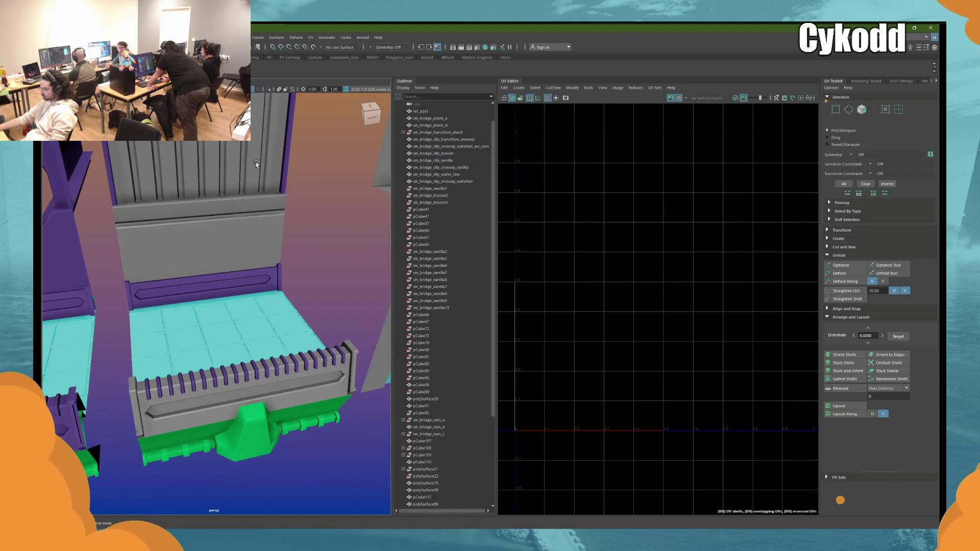
{"action": "left_click", "coordinate": [256, 161]}
{"action": "right_click_drag", "start_coordinate": [356, 221], "coordinate": [292, 251], "text": "alt"}
{"action": "left_click_drag", "start_coordinate": [157, 233], "coordinate": [156, 233], "text": "shift"}
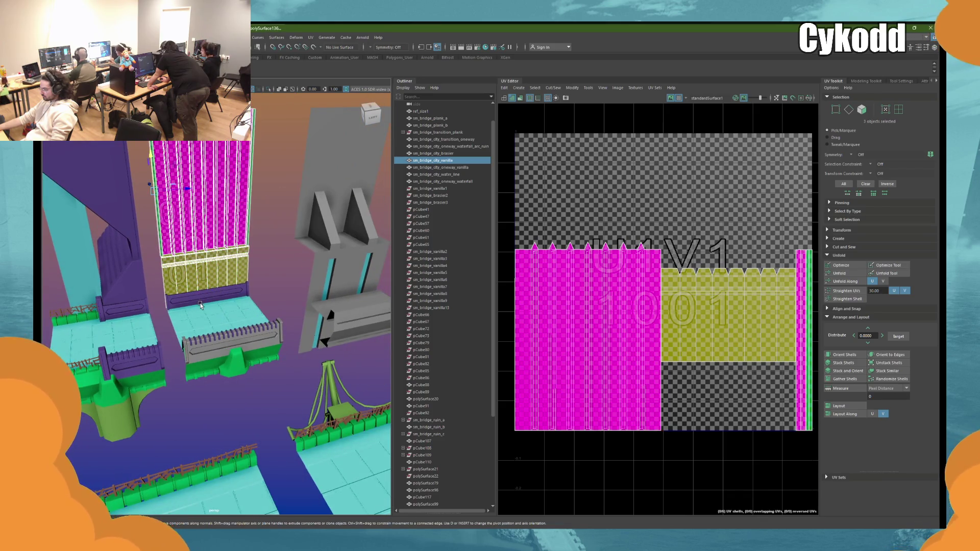
{"action": "left_click", "coordinate": [202, 305], "text": "shift"}
{"action": "key", "text": "f"}
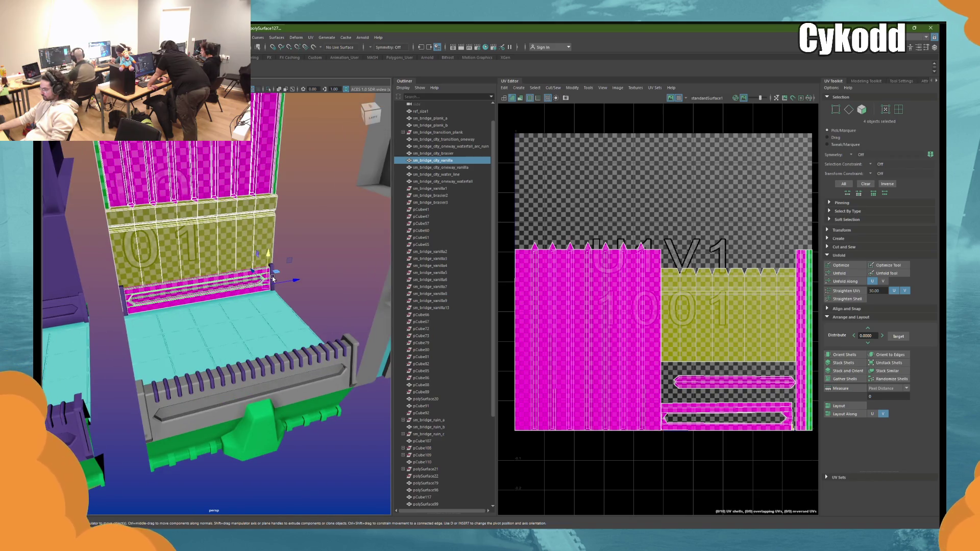
{"action": "left_click", "coordinate": [126, 301], "text": "shift"}
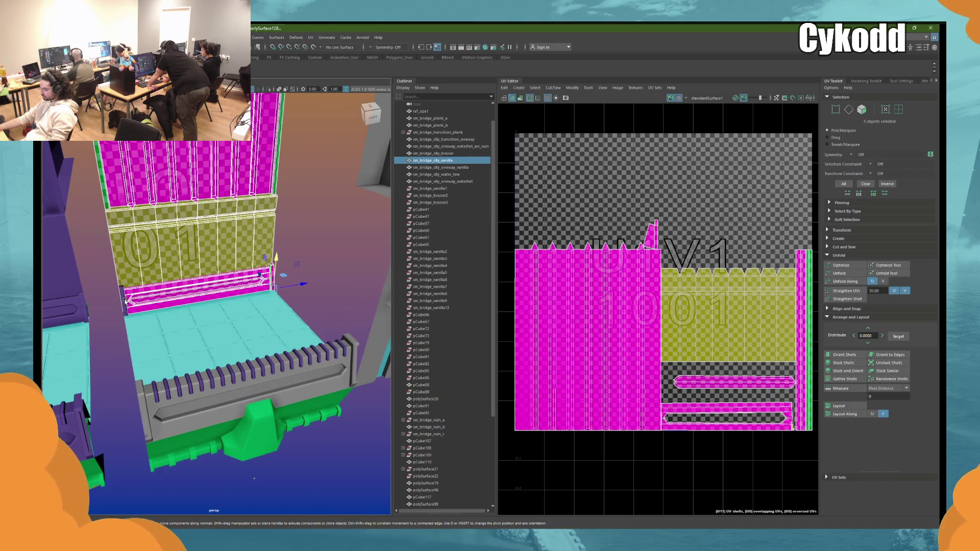
{"action": "left_click", "coordinate": [153, 389], "text": "shift"}
{"action": "left_click", "coordinate": [145, 413], "text": "shift"}
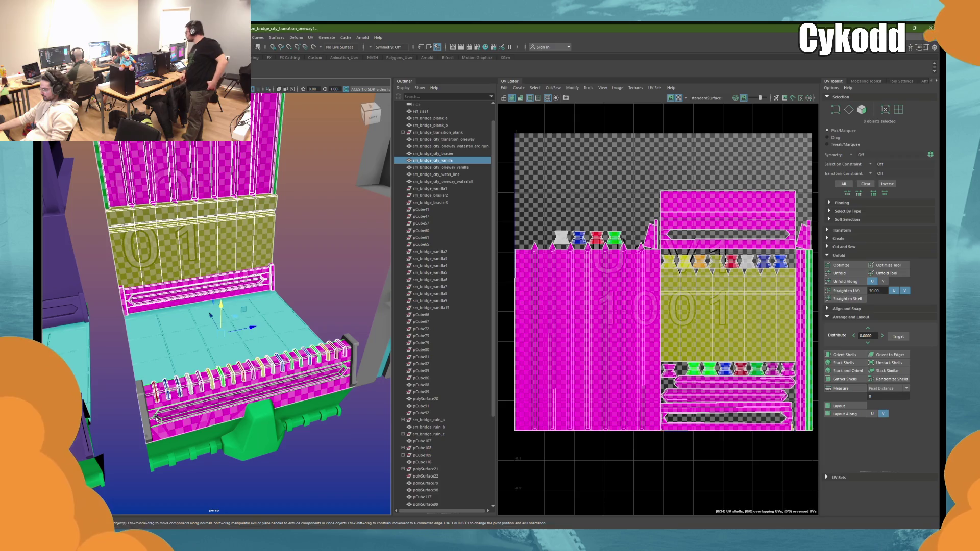
{"action": "left_click", "coordinate": [353, 366], "text": "shift"}
{"action": "mouse_move", "coordinate": [300, 244]}
{"action": "right_mouse_down"}
{"action": "mouse_move", "coordinate": [327, 431]}
{"action": "mouse_move", "coordinate": [327, 415]}
{"action": "right_mouse_up"}
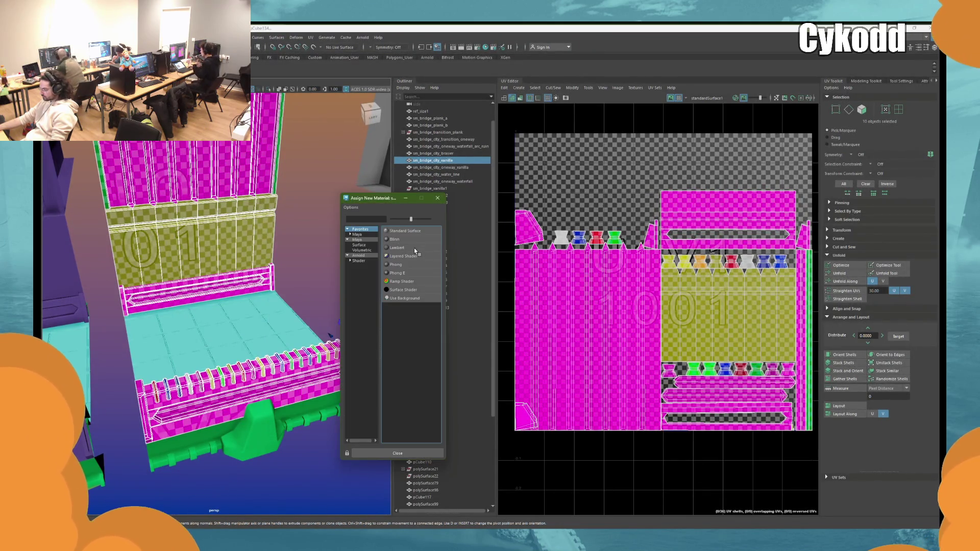
Step: Assign a new Lambert material named t_bridge_city_3way to the pieces and edit its colour
{"action": "left_click", "coordinate": [415, 249]}
{"action": "type", "text": "r_bridge_city_1way"}
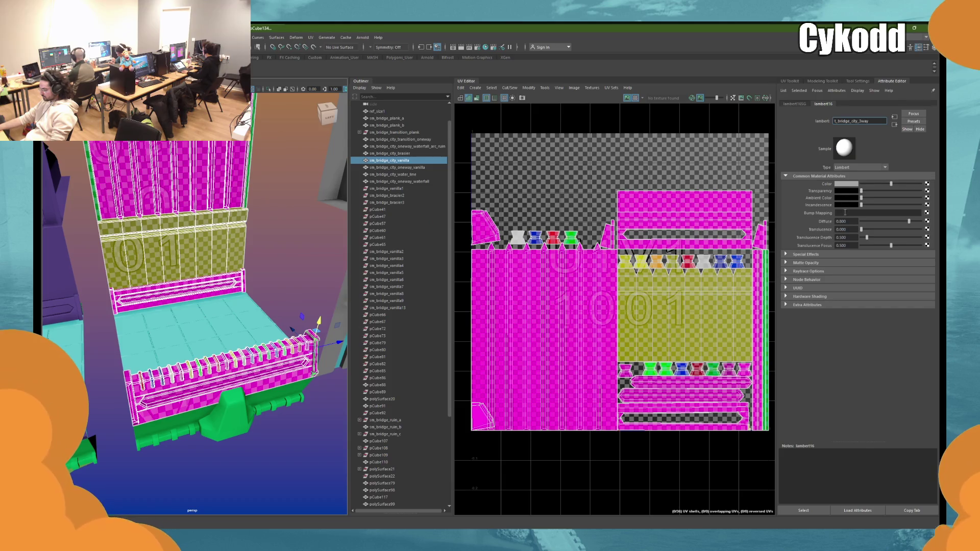
{"action": "left_click", "coordinate": [845, 183]}
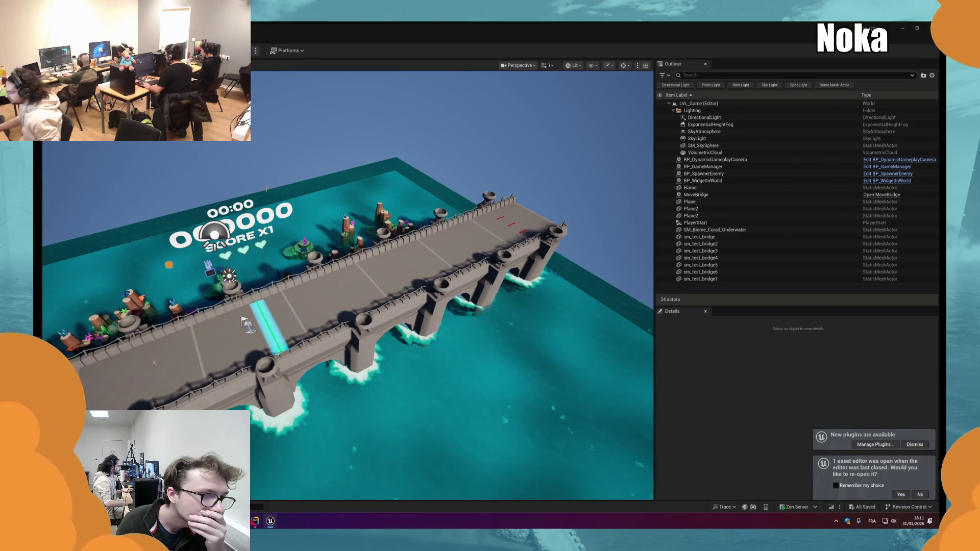
Step: Play the level fullscreen, hitting the opening pink (D), yellow (S) and orange (A) note blocks
{"action": "key", "text": "F11"}
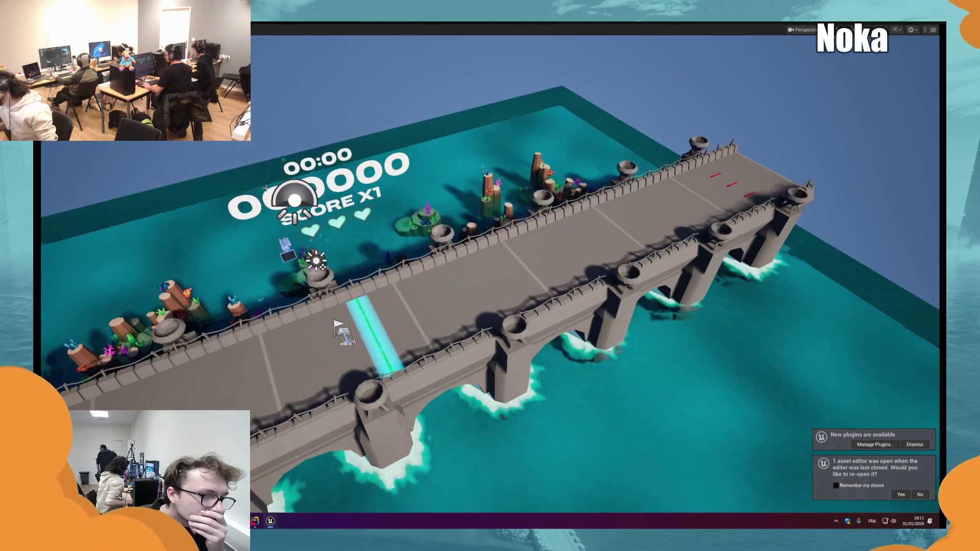
{"action": "key", "text": "alt+p"}
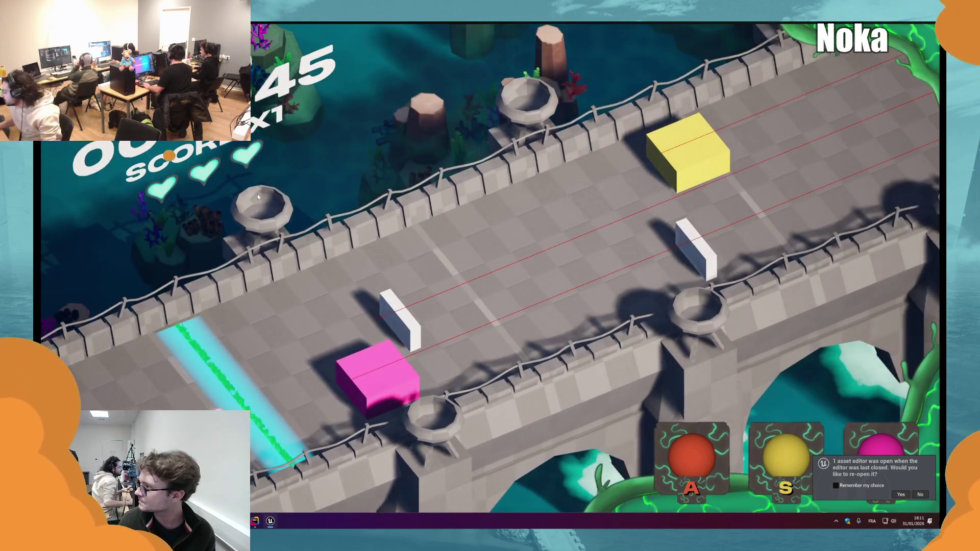
{"action": "key", "text": "d"}
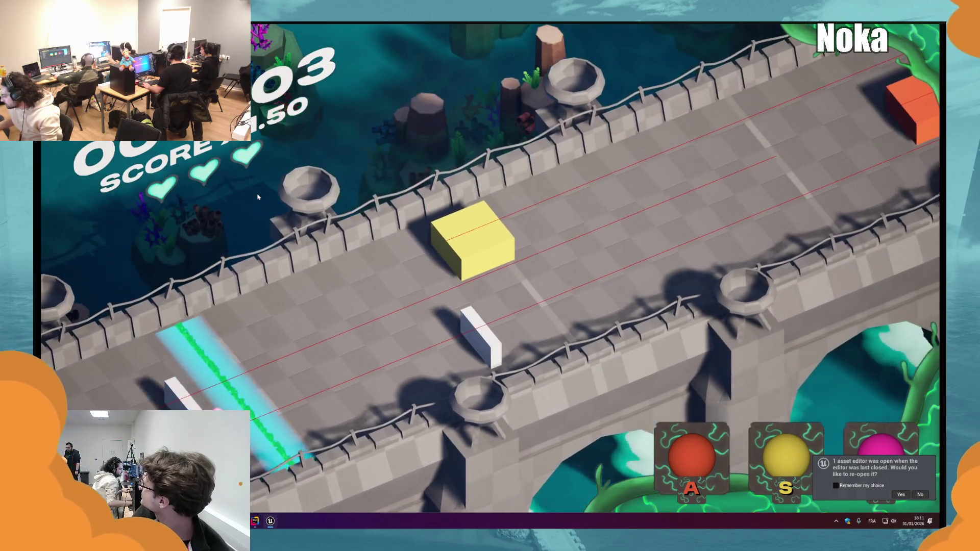
{"action": "key", "text": "s"}
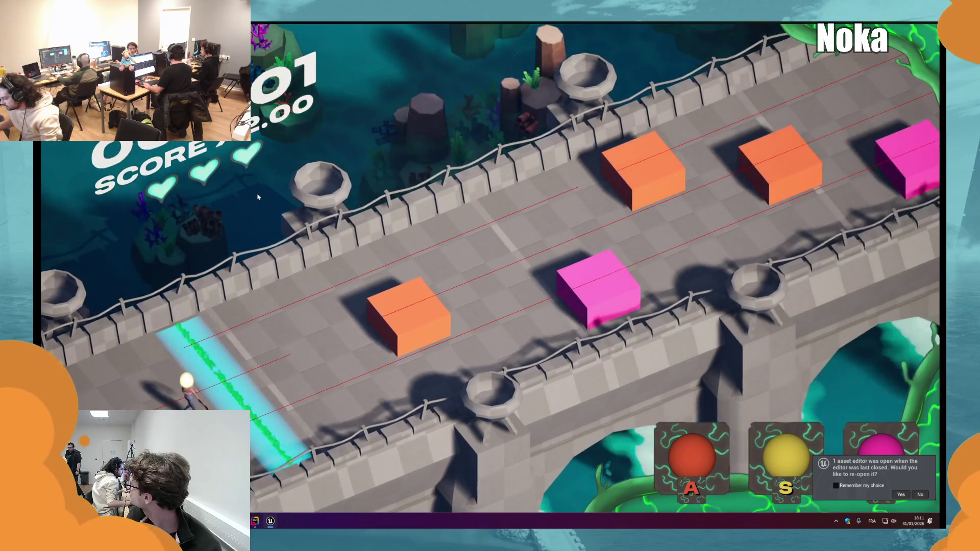
{"action": "key", "text": "a"}
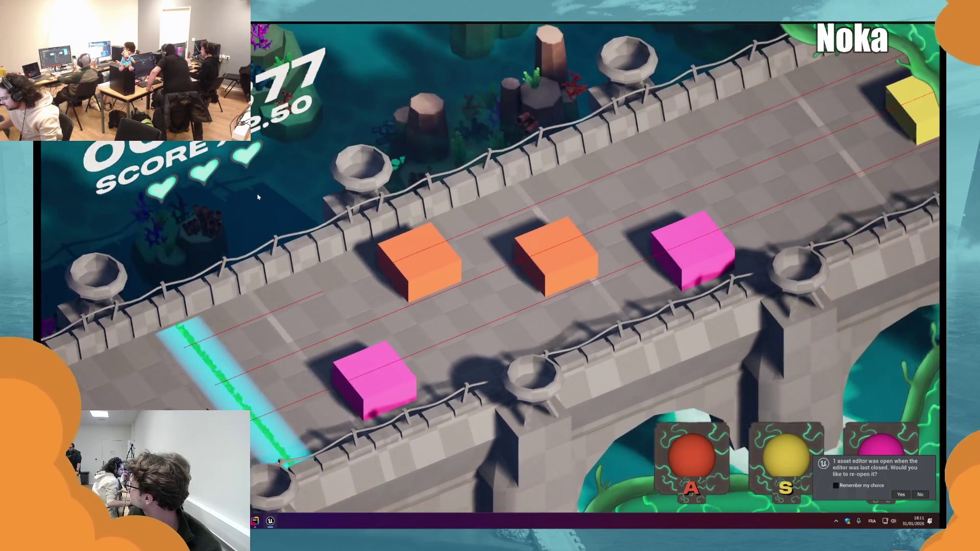
{"action": "key", "text": "d"}
{"action": "key", "text": "a"}
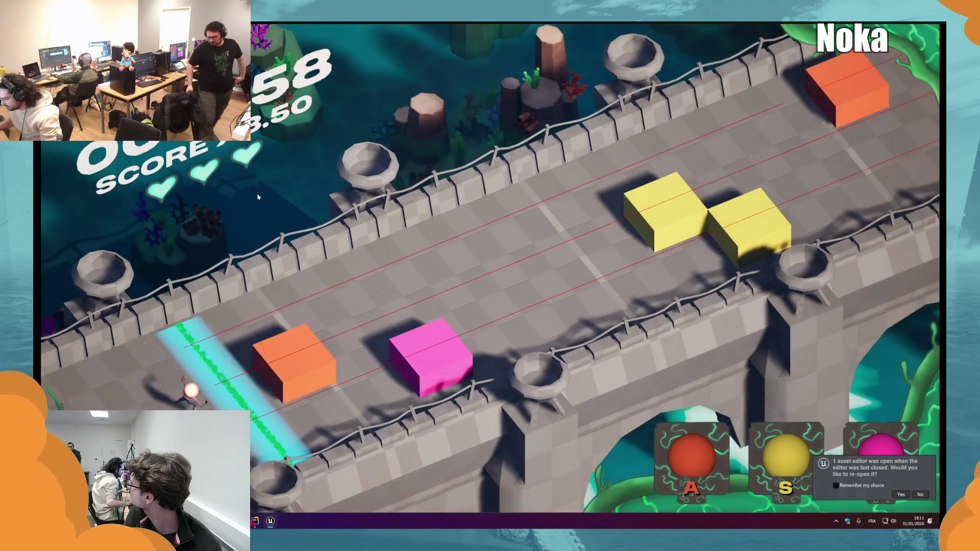
{"action": "key", "text": "d"}
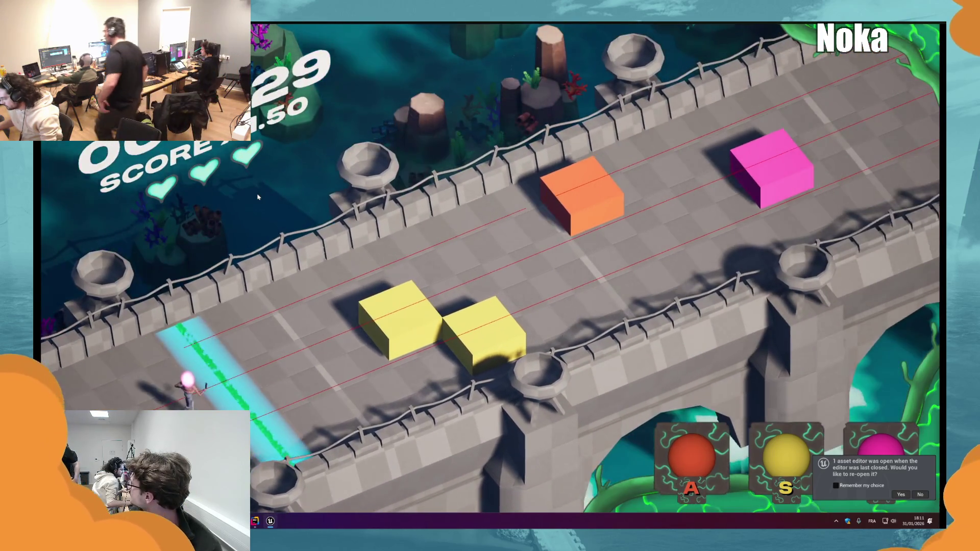
{"action": "key", "text": "s"}
{"action": "key", "text": "s"}
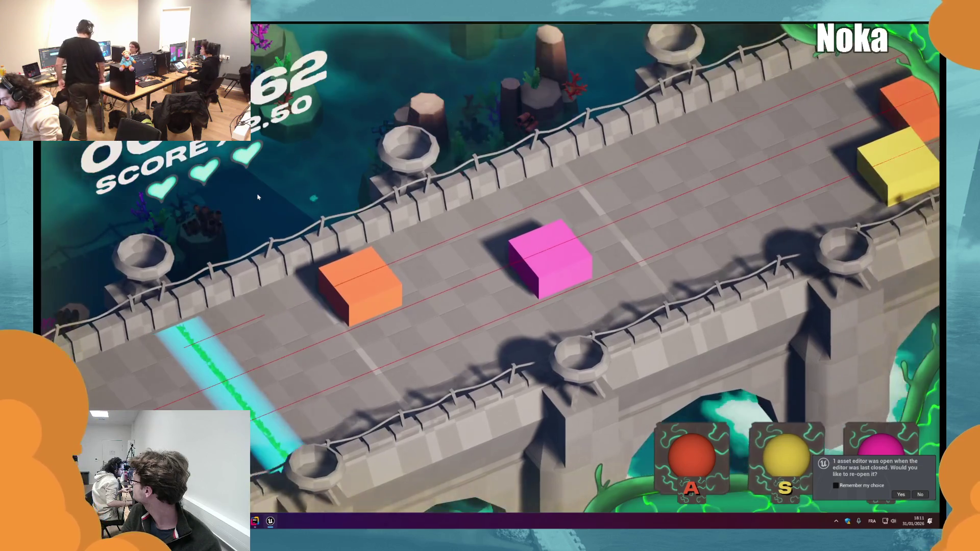
{"action": "key", "text": "a"}
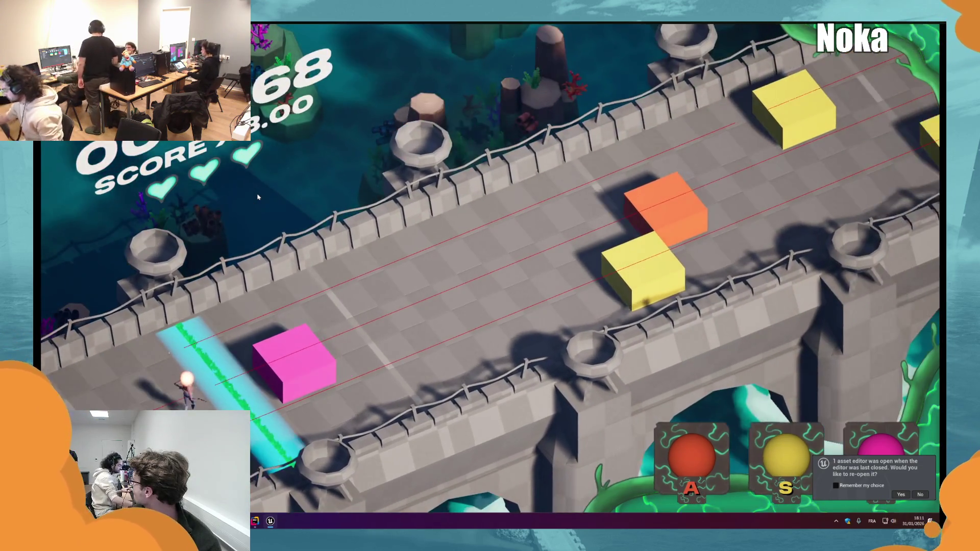
Step: Keep hitting pink, yellow and orange blocks, plus the white block with Space, at the hit beam
{"action": "key", "text": "d"}
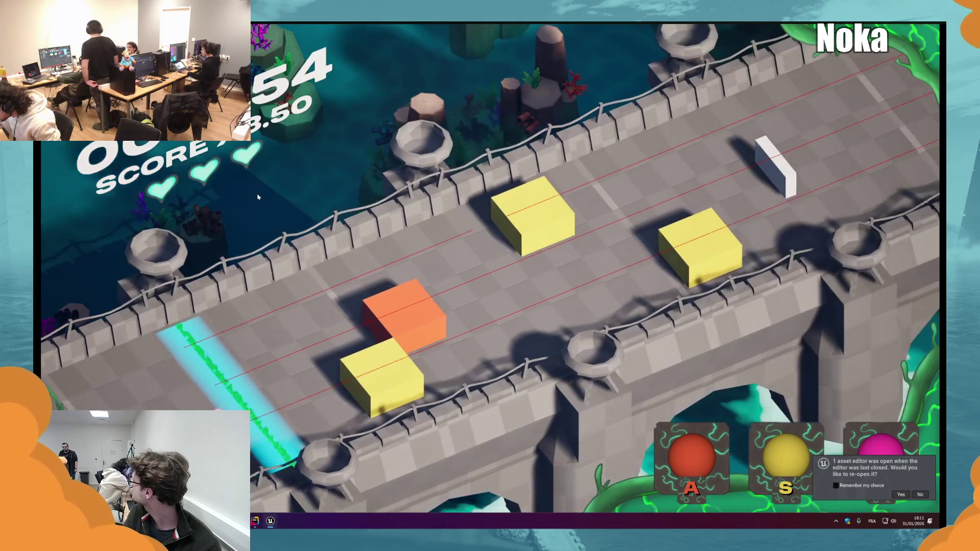
{"action": "key", "text": "s"}
{"action": "key", "text": "a"}
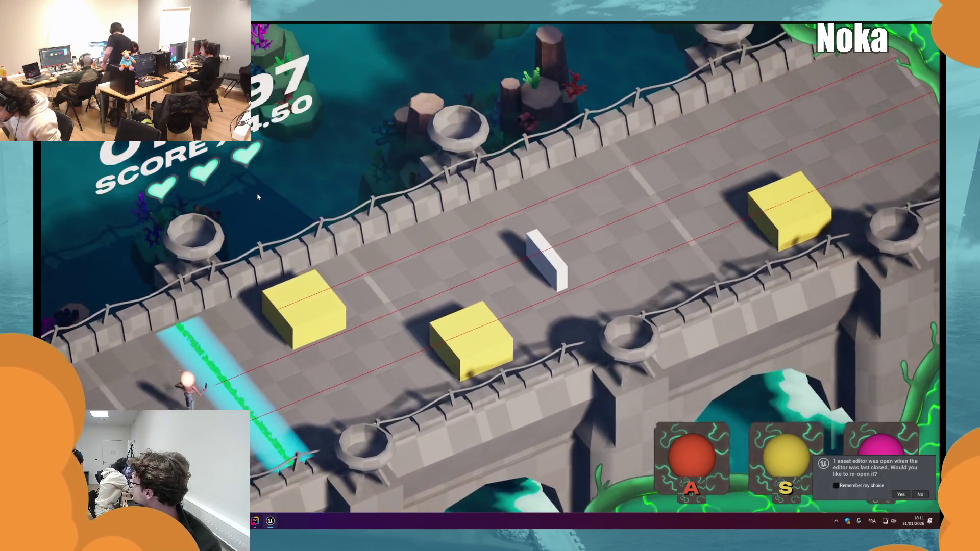
{"action": "key", "text": "s"}
{"action": "key", "text": "s"}
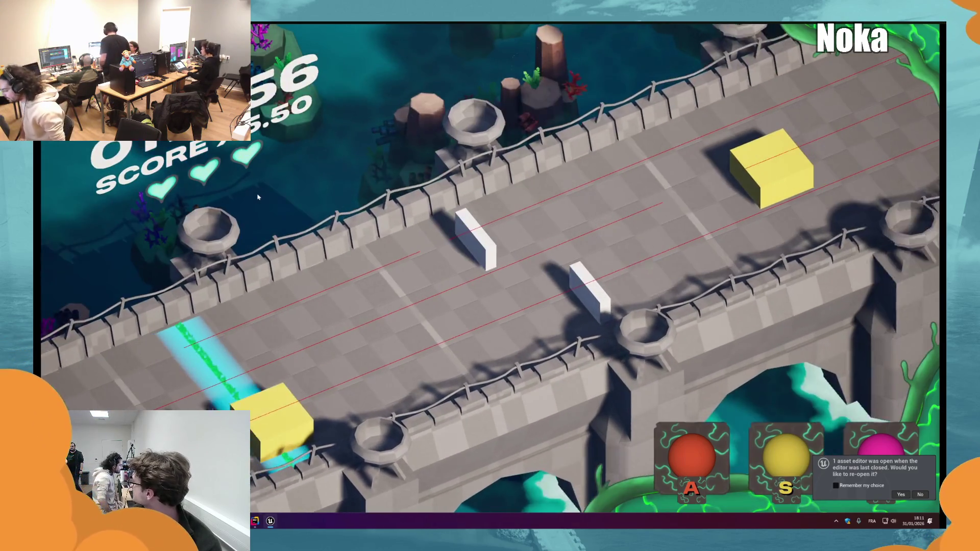
{"action": "key", "text": "s"}
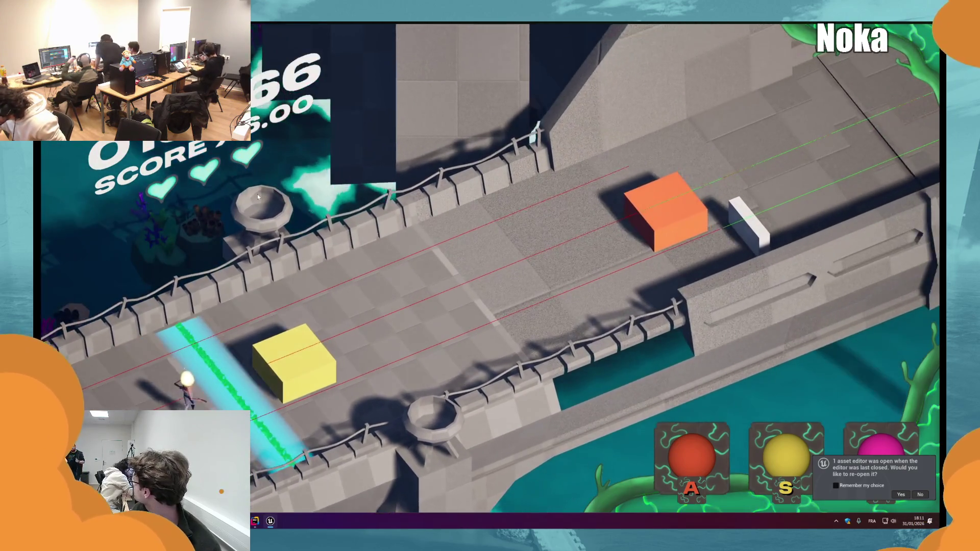
{"action": "key", "text": "s"}
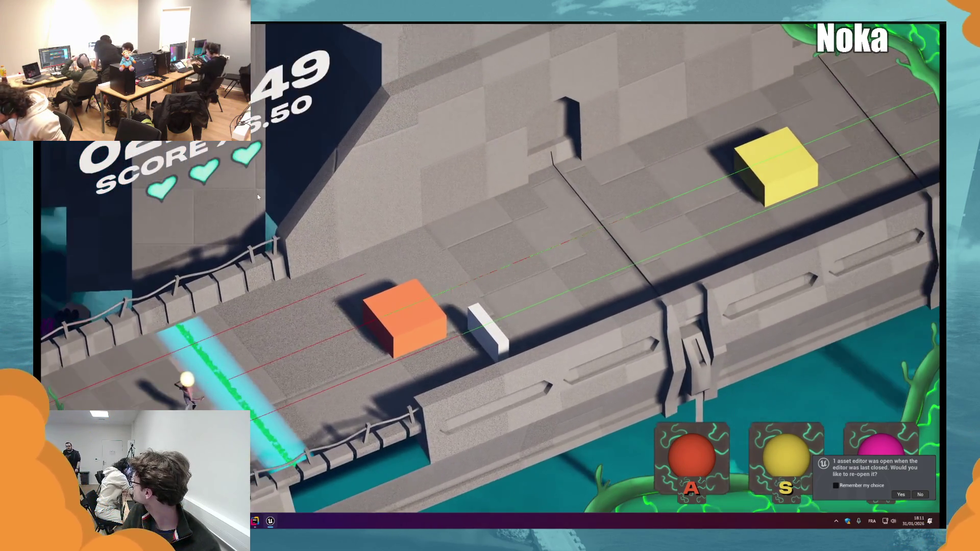
{"action": "key", "text": "a"}
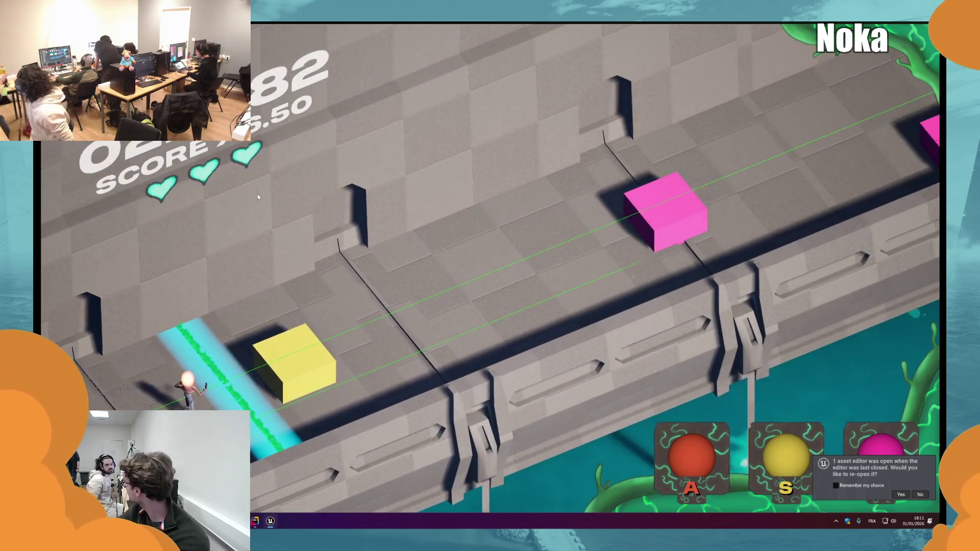
{"action": "key", "text": "s"}
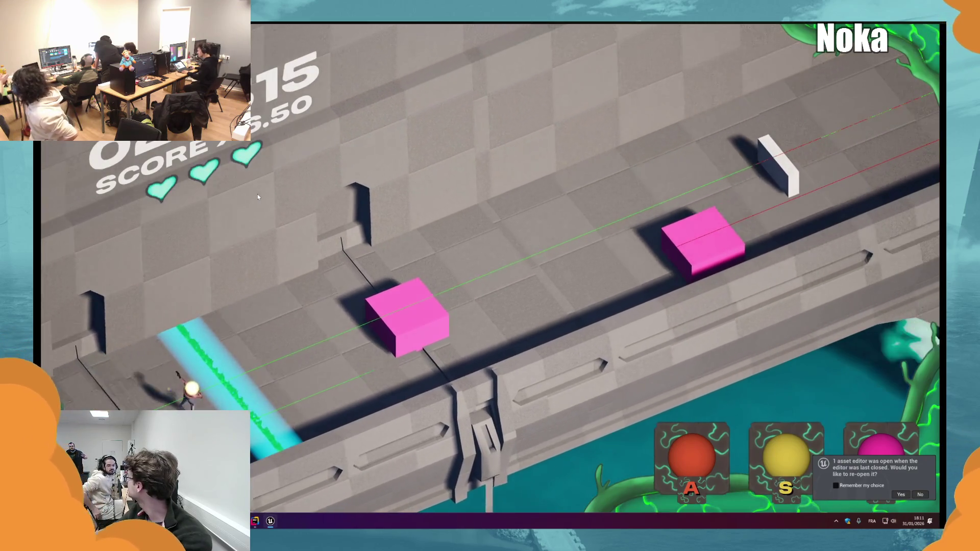
{"action": "key", "text": "d"}
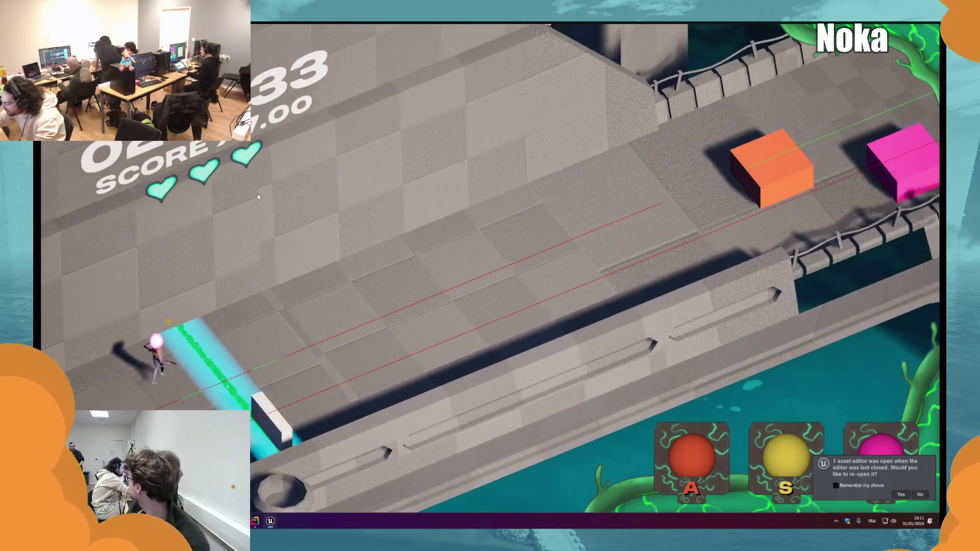
{"action": "key", "text": "space"}
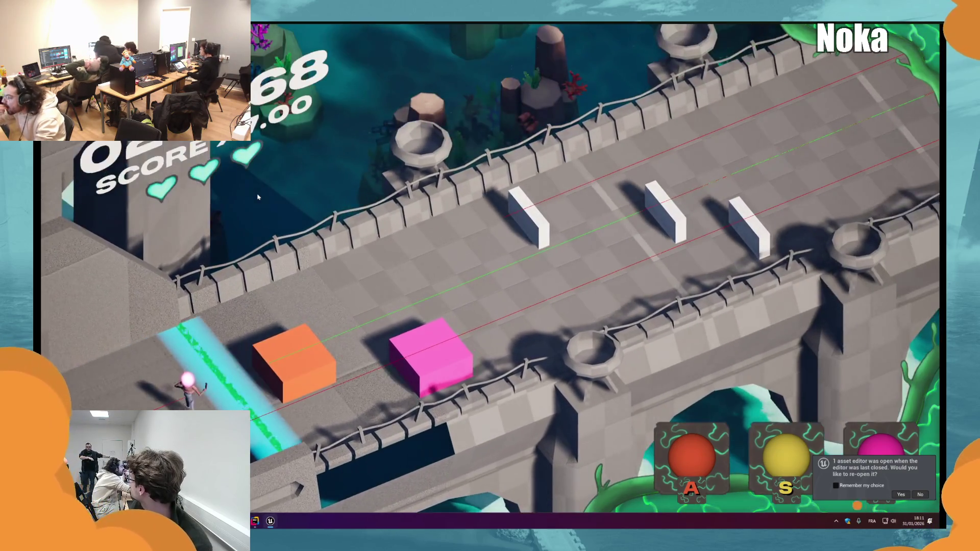
{"action": "key", "text": "a"}
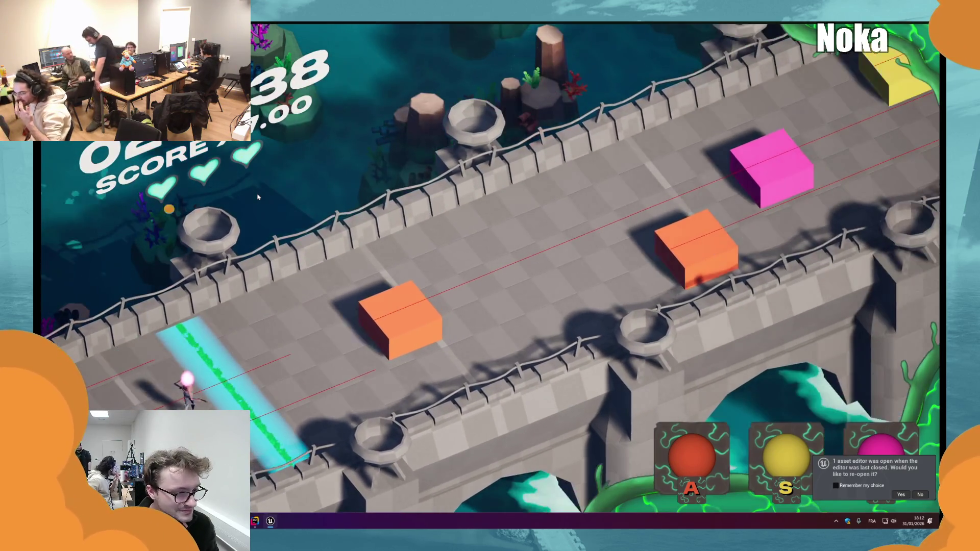
Step: Hit the next run of orange, pink and yellow note blocks as they cross the beam
{"action": "key", "text": "a"}
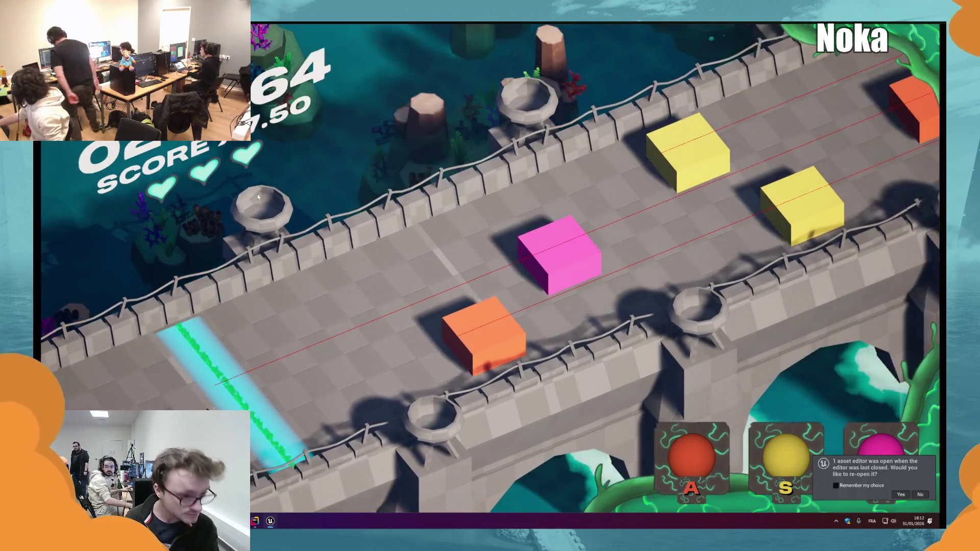
{"action": "key", "text": "a"}
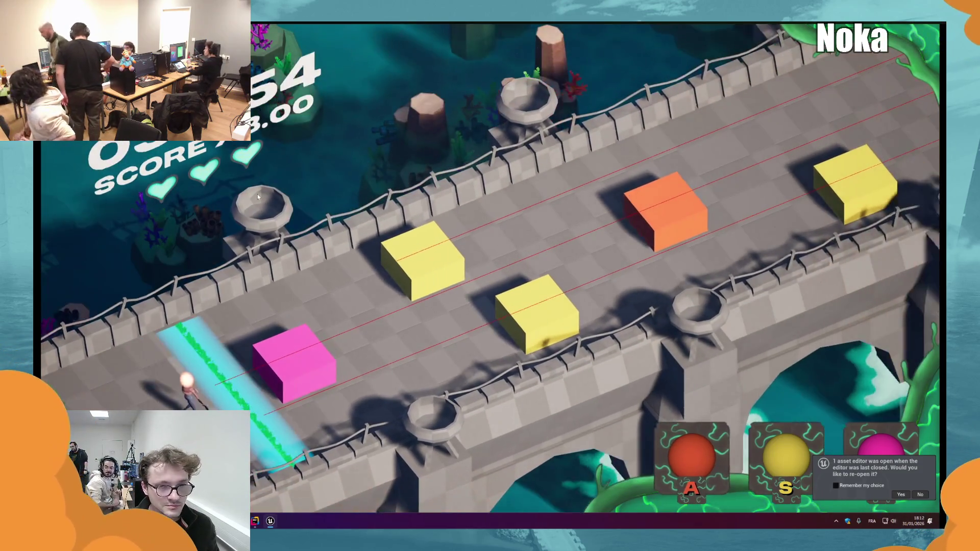
{"action": "key", "text": "d"}
{"action": "key", "text": "s"}
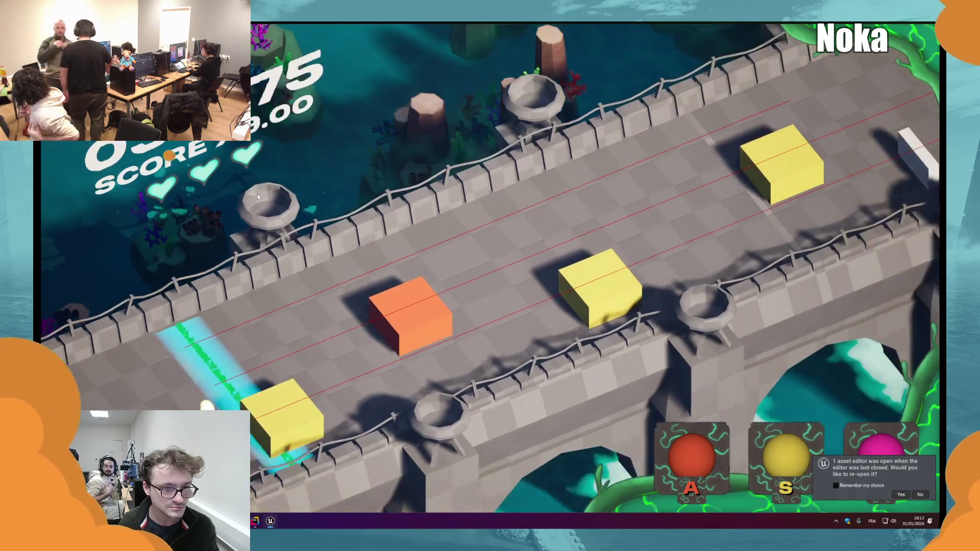
{"action": "key", "text": "s"}
{"action": "key", "text": "a"}
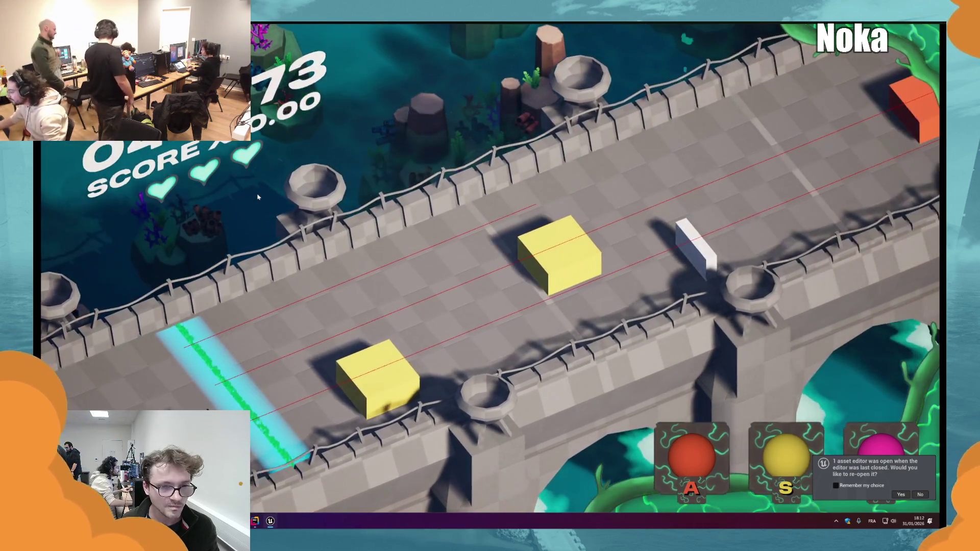
{"action": "key", "text": "s"}
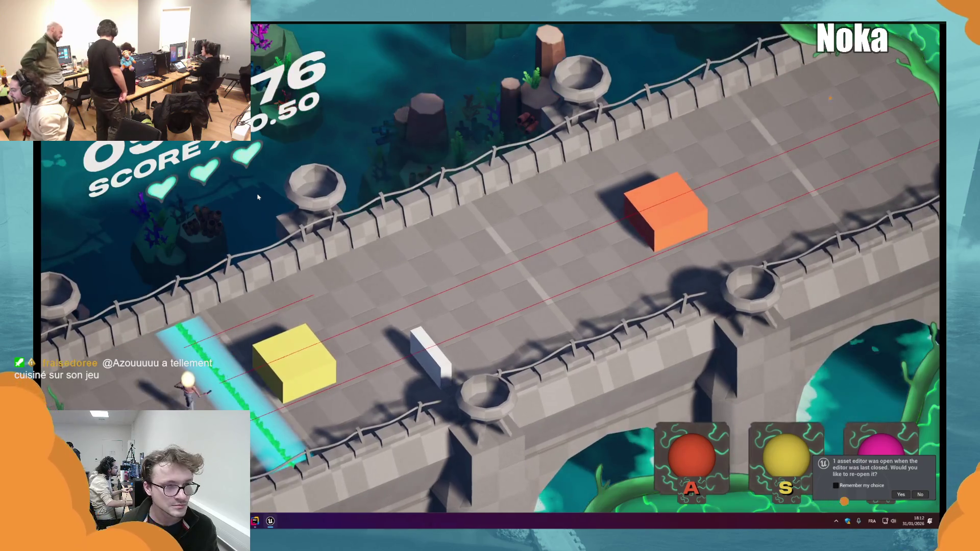
{"action": "key", "text": "s"}
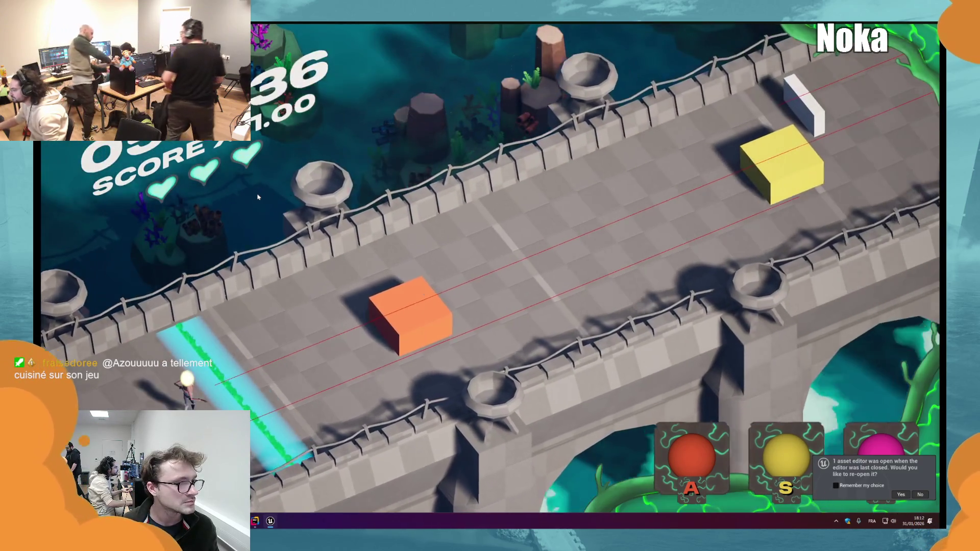
{"action": "key", "text": "a"}
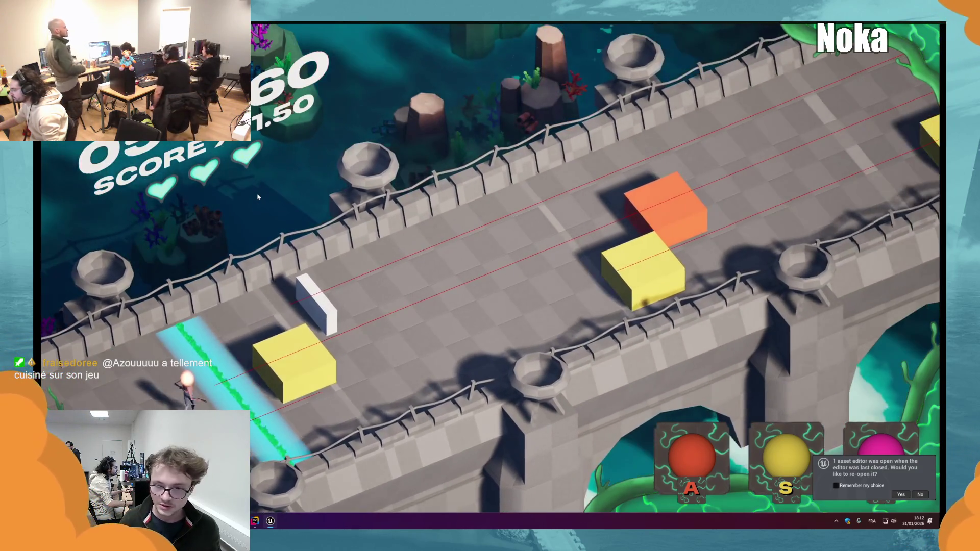
{"action": "key", "text": "s"}
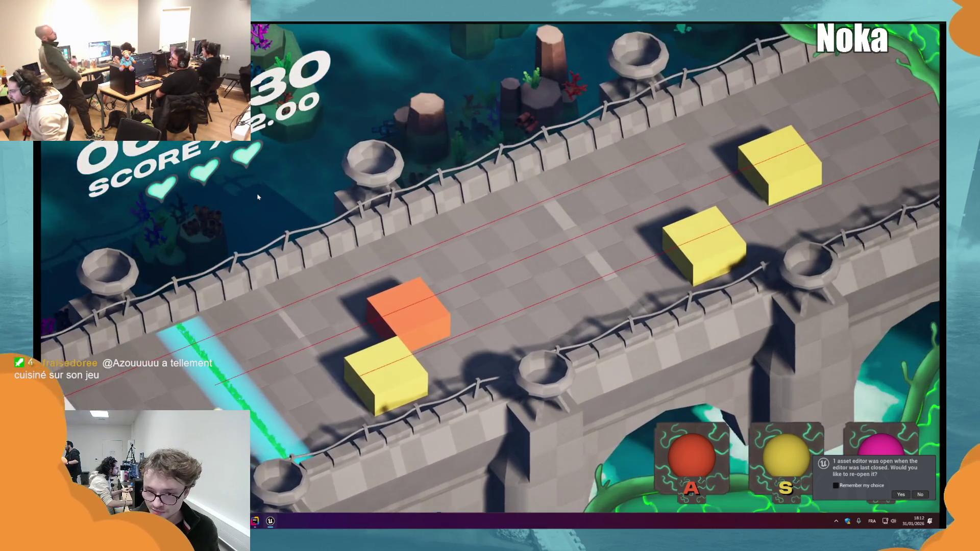
{"action": "key", "text": "s"}
Step: Hit the remaining orange, yellow, white and pink blocks to the end of the bridge run
{"action": "key", "text": "a"}
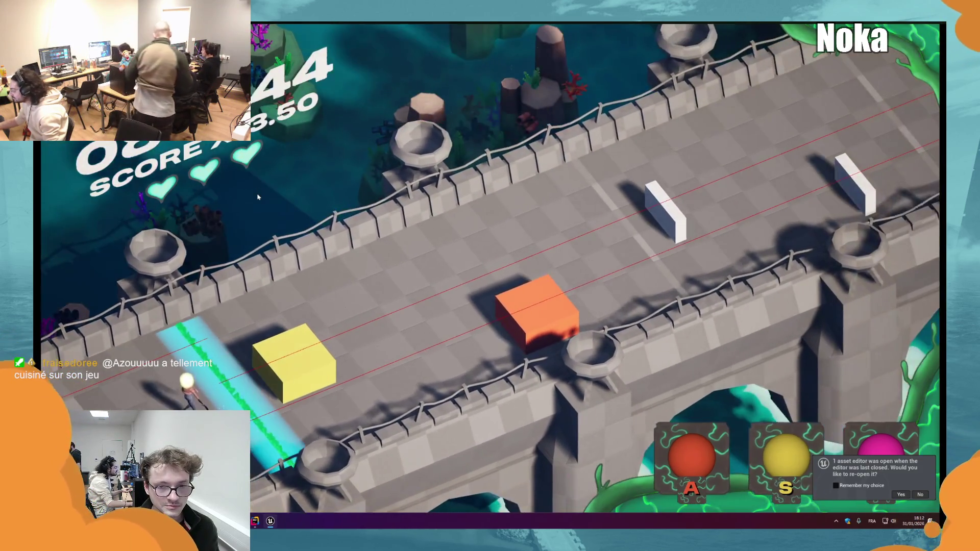
{"action": "key", "text": "s"}
{"action": "key", "text": "a"}
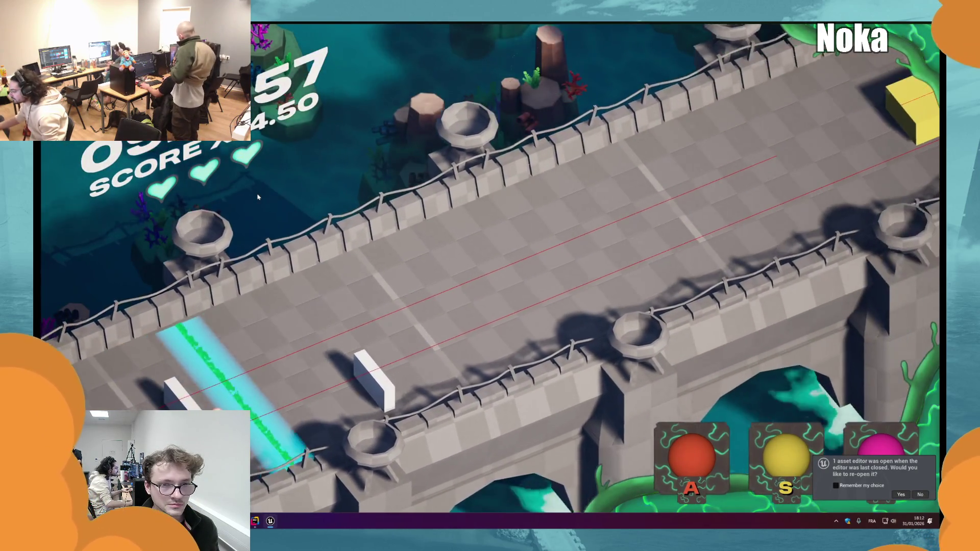
{"action": "key", "text": "space"}
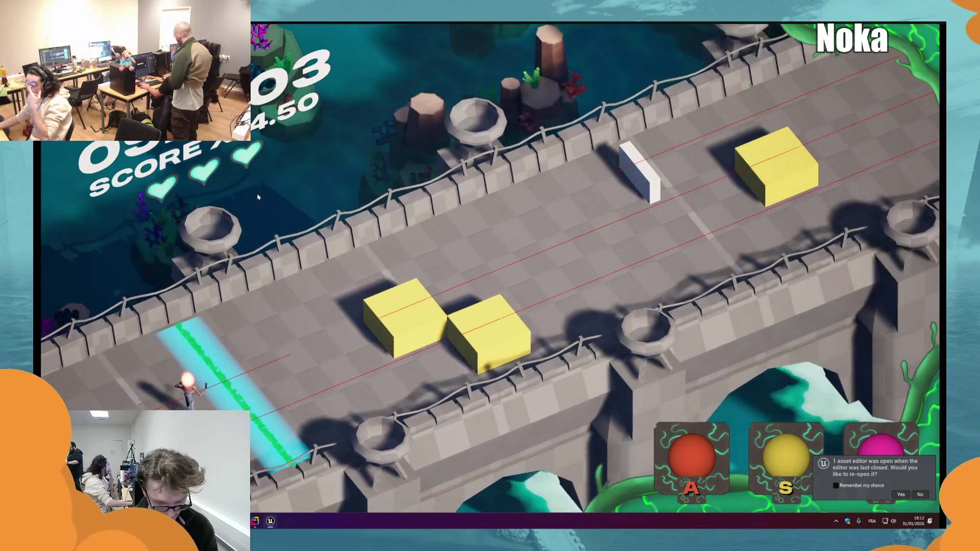
{"action": "key", "text": "s"}
{"action": "key", "text": "s"}
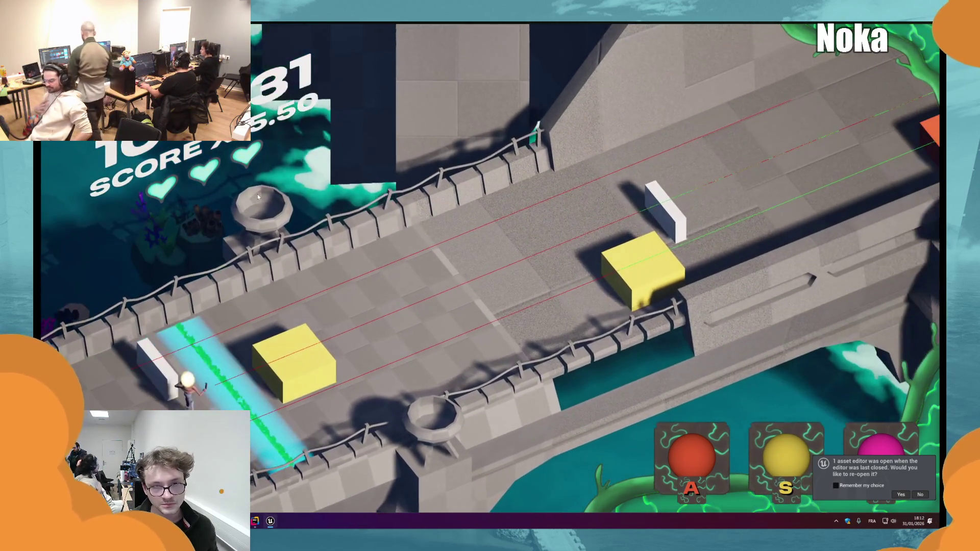
{"action": "key", "text": "s"}
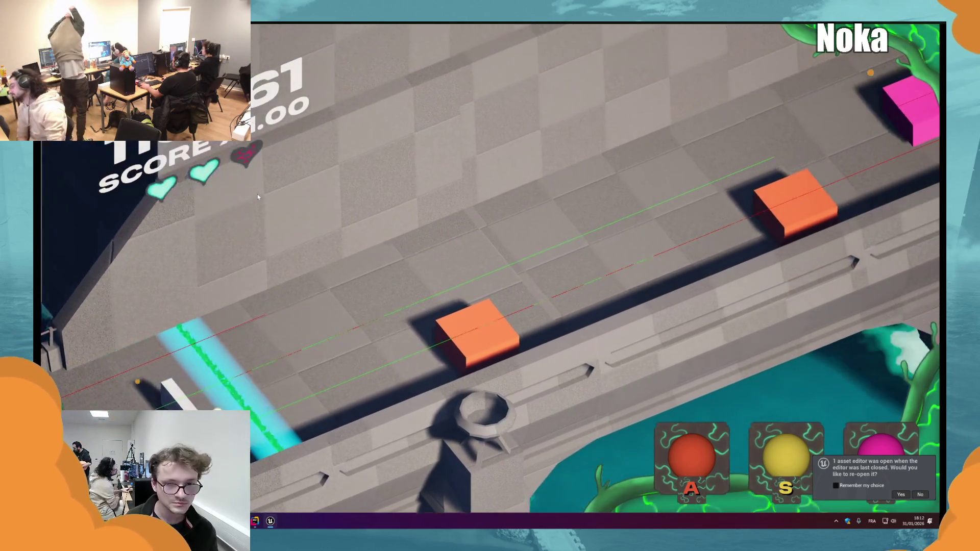
{"action": "key", "text": "a"}
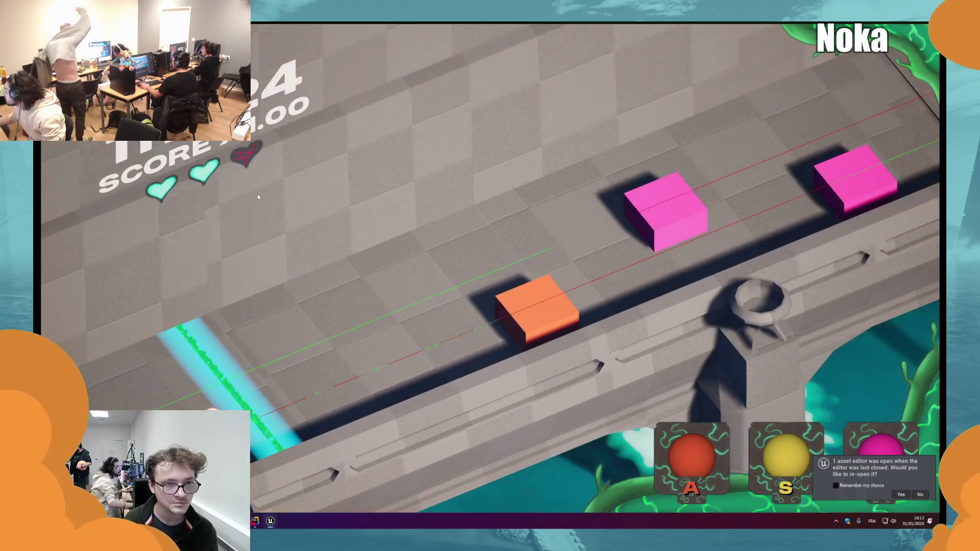
{"action": "key", "text": "a"}
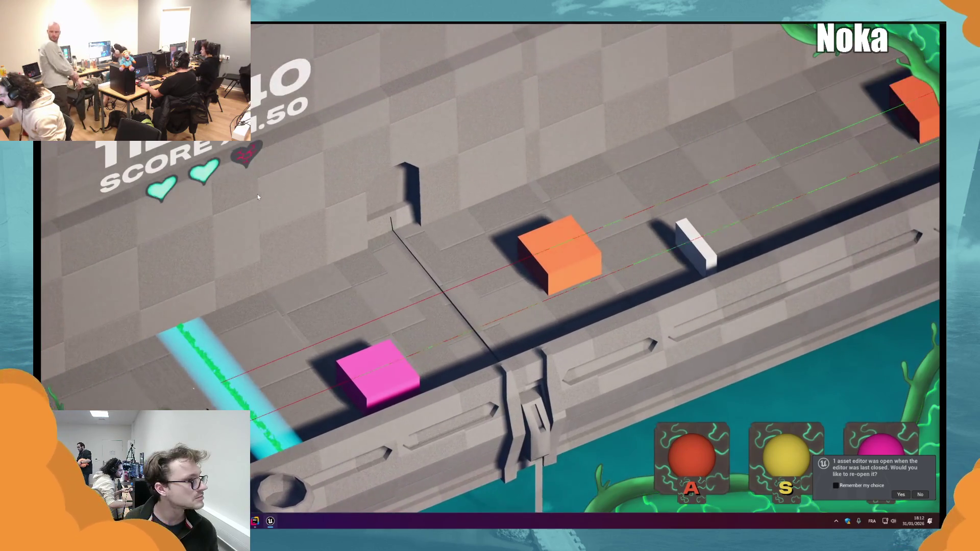
{"action": "key", "text": "d"}
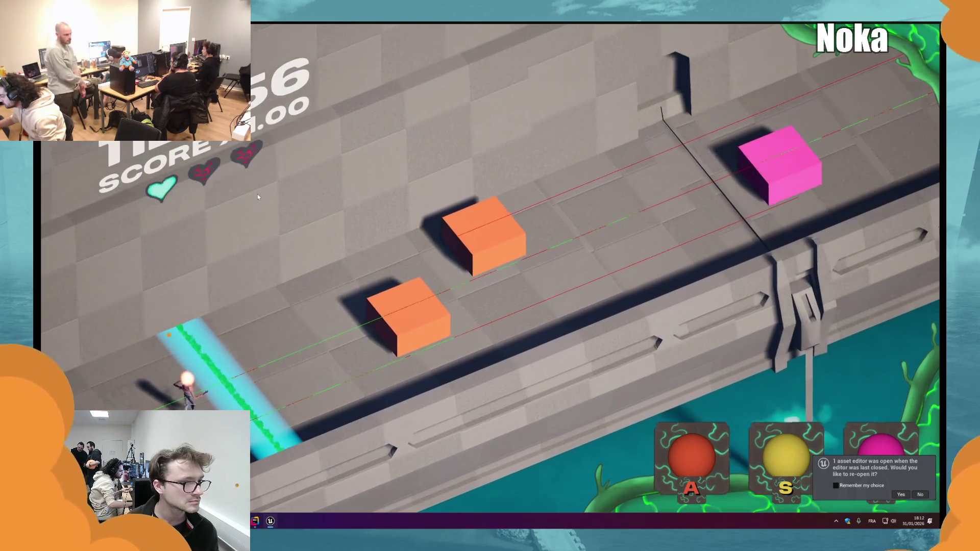
{"action": "key", "text": "a"}
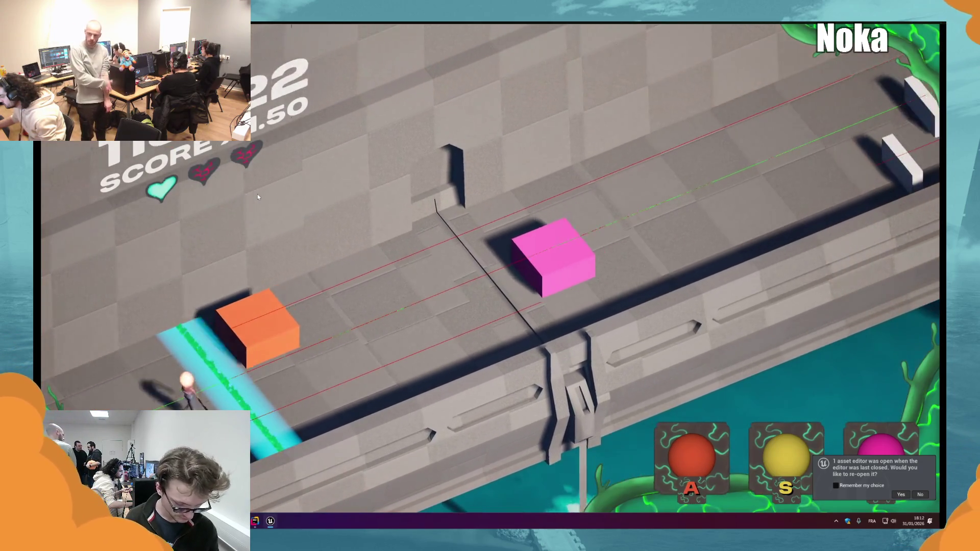
{"action": "key", "text": "a"}
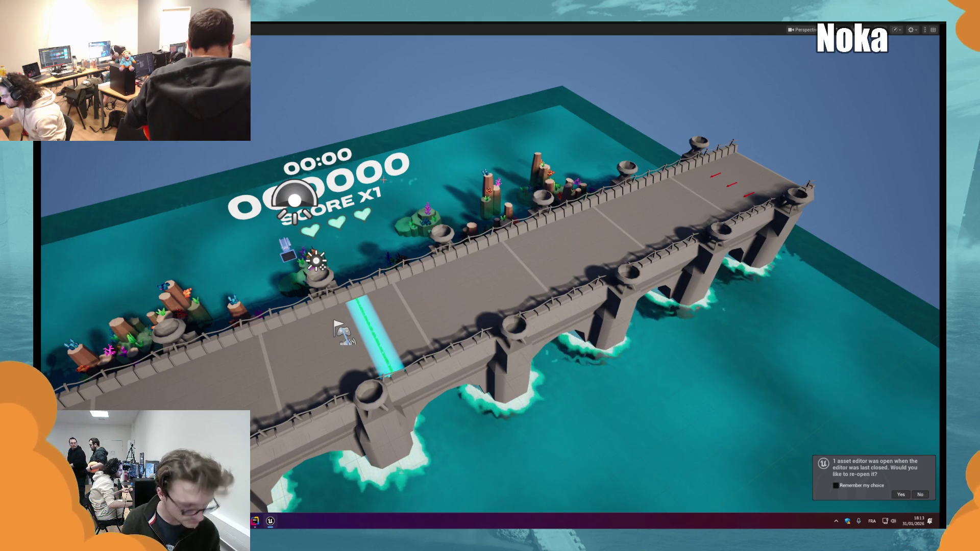
Step: Run the level briefly with Alt+P, stop it with Esc, and leave fullscreen with F11
{"action": "key", "text": "alt+p"}
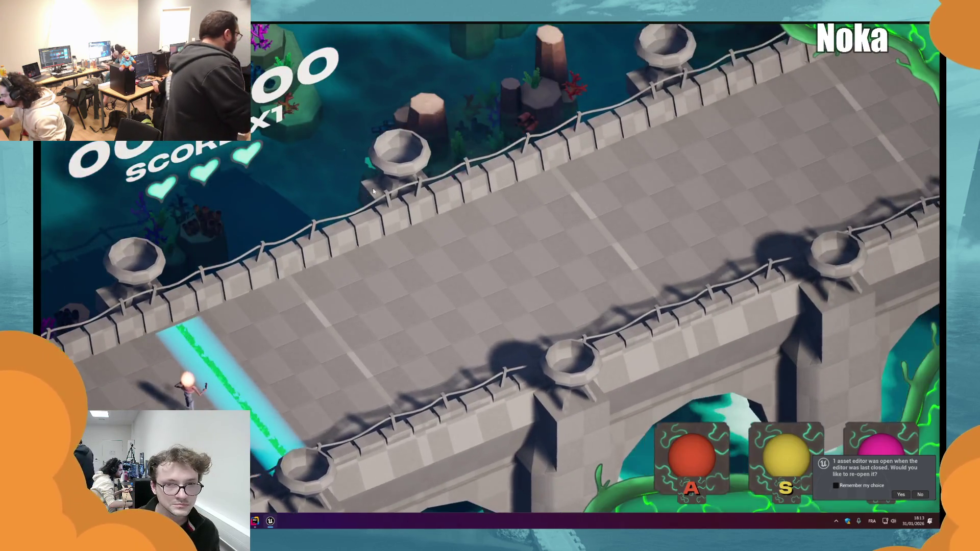
{"action": "key", "text": "Escape"}
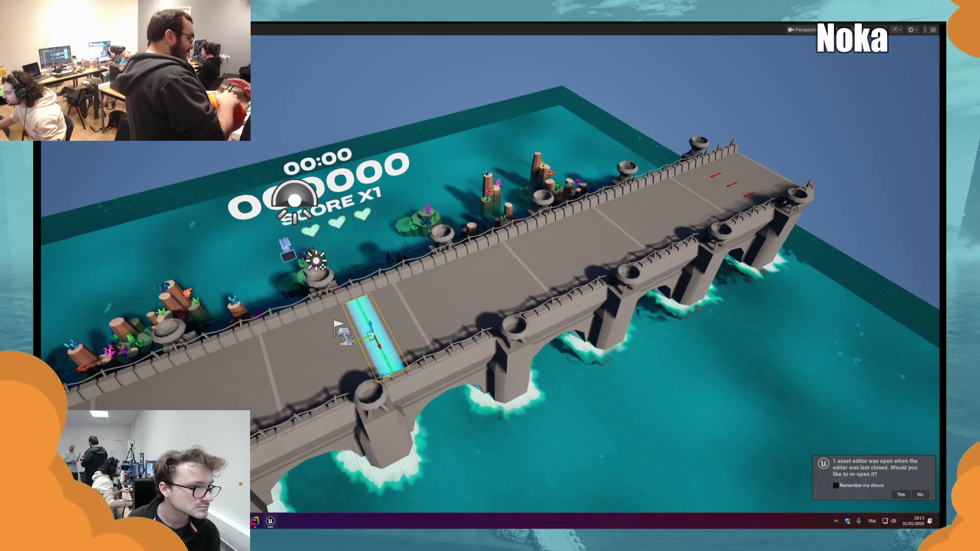
{"action": "key", "text": "F11"}
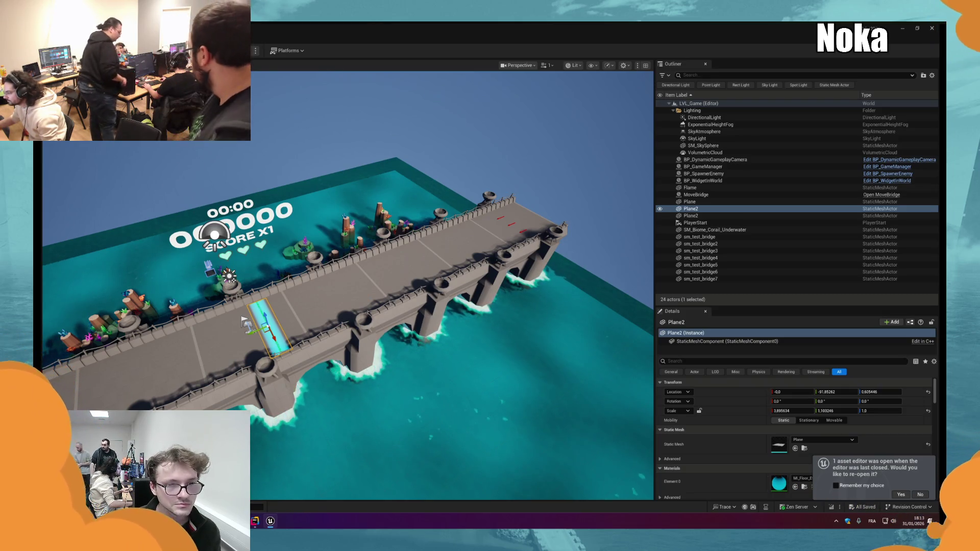
{"action": "key", "text": "ctrl+space"}
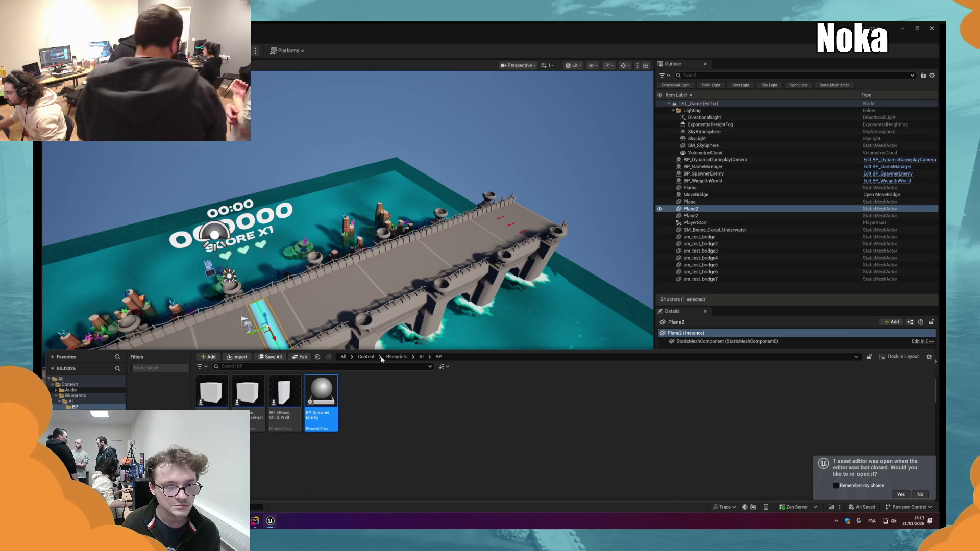
{"action": "key", "text": "ctrl+space"}
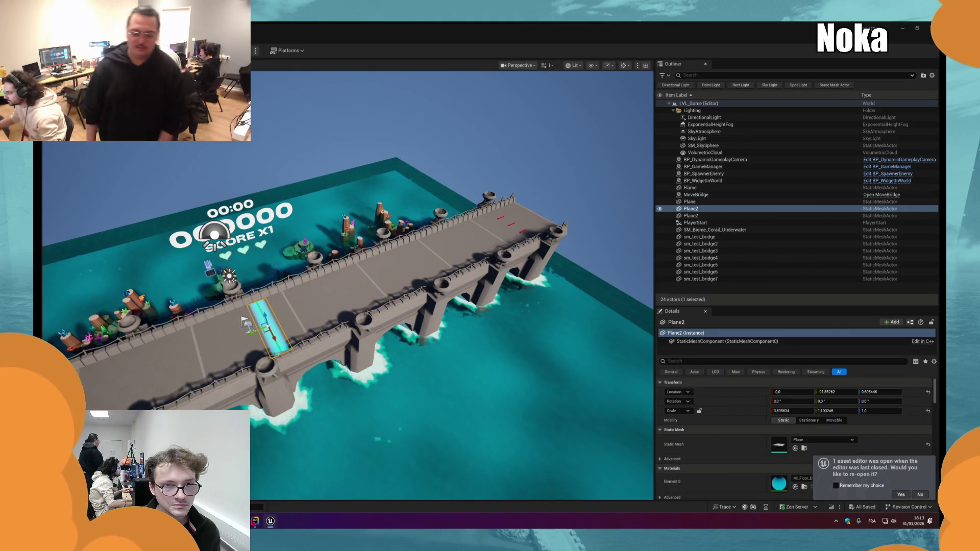
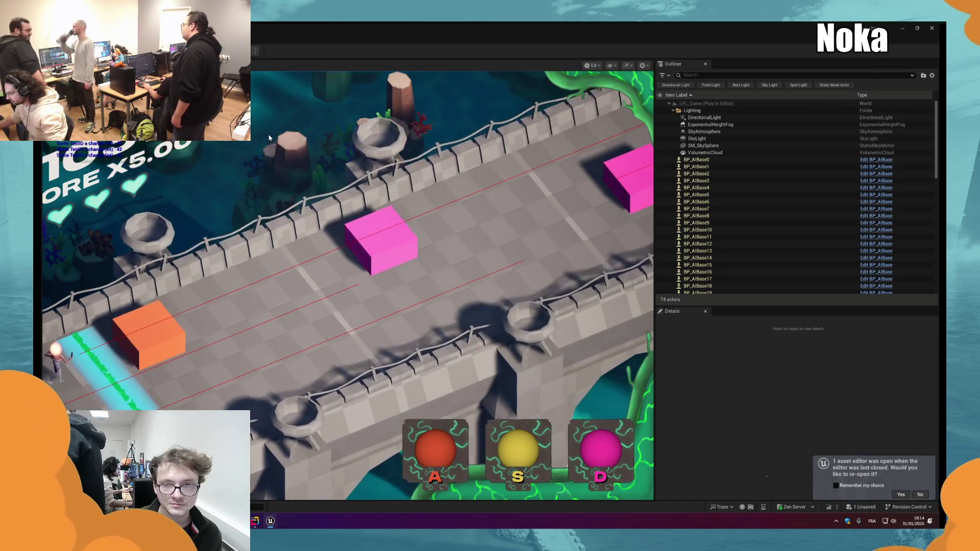
Step: Hit the opening orange, magenta and yellow cubes at the hit line with A, D and S
{"action": "key", "text": "a"}
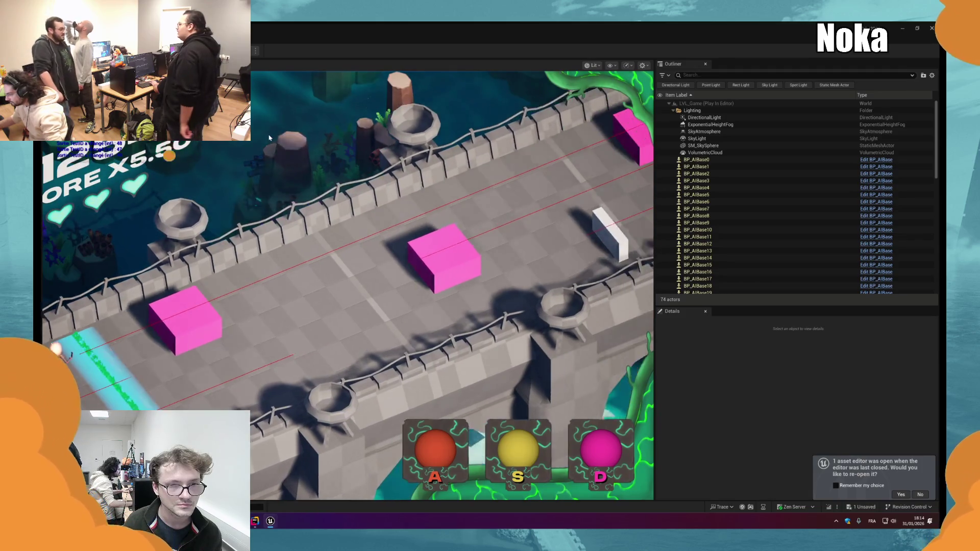
{"action": "key", "text": "d"}
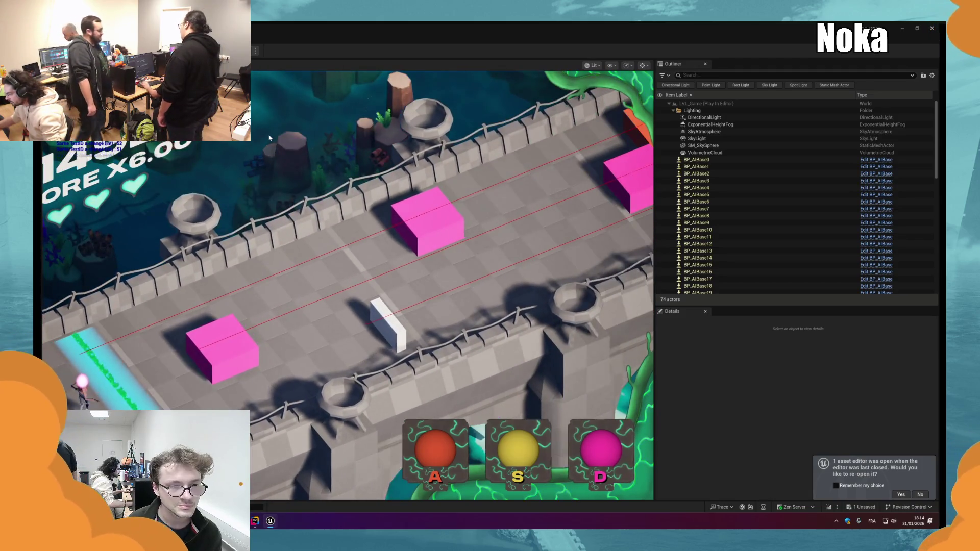
{"action": "key", "text": "d"}
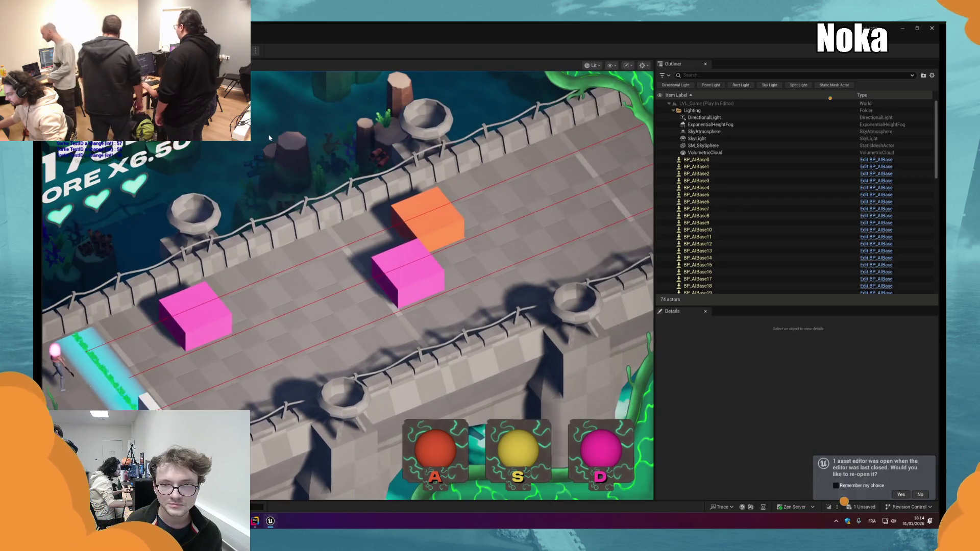
{"action": "key", "text": "d"}
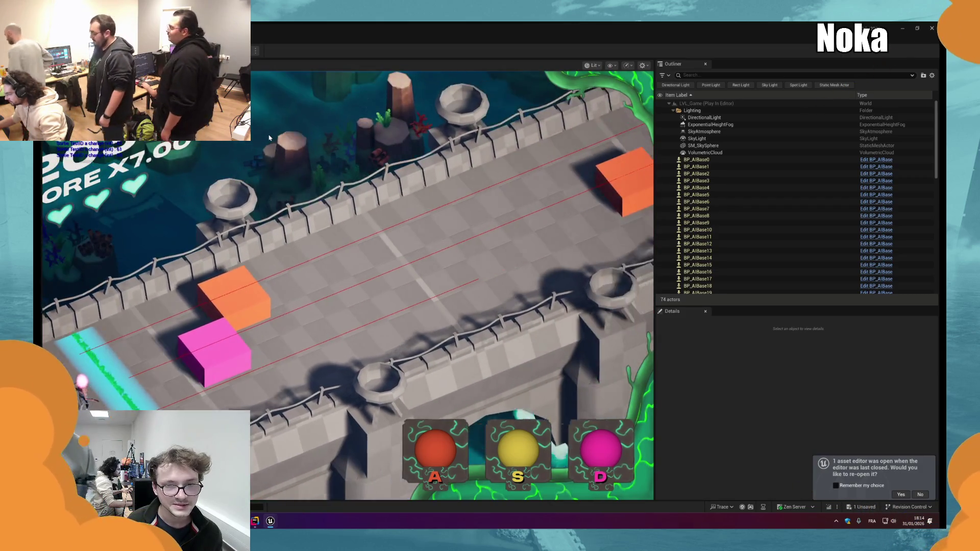
{"action": "key", "text": "d"}
{"action": "key", "text": "a"}
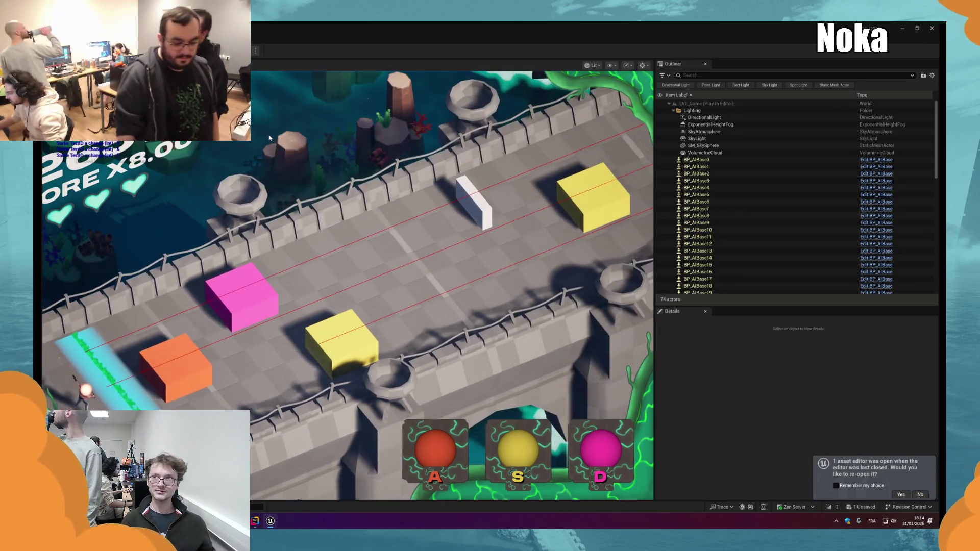
{"action": "key", "text": "a"}
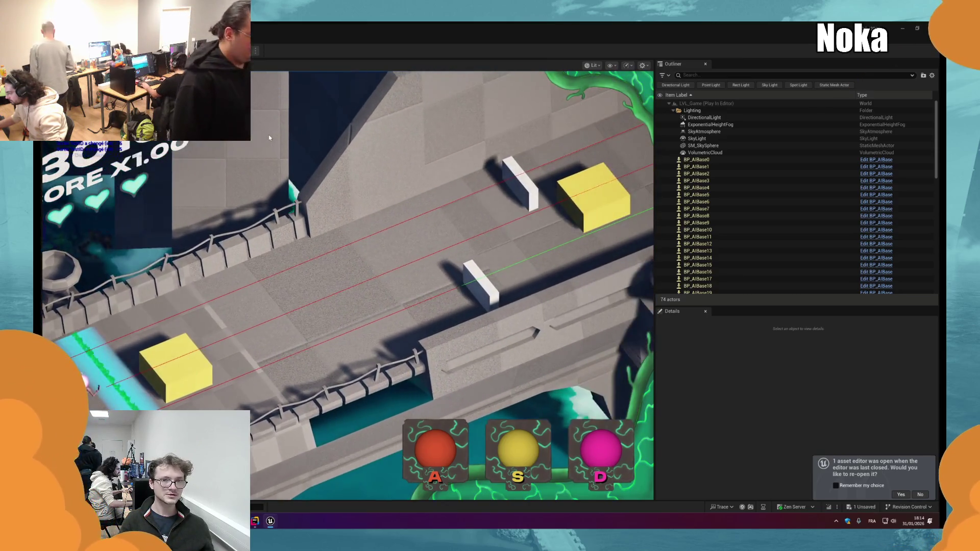
{"action": "key", "text": "s"}
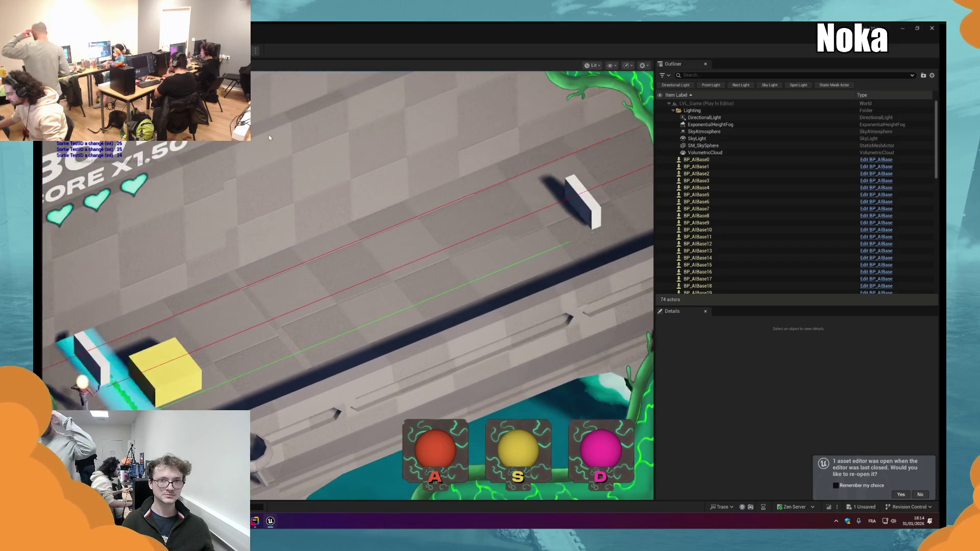
{"action": "key", "text": "s"}
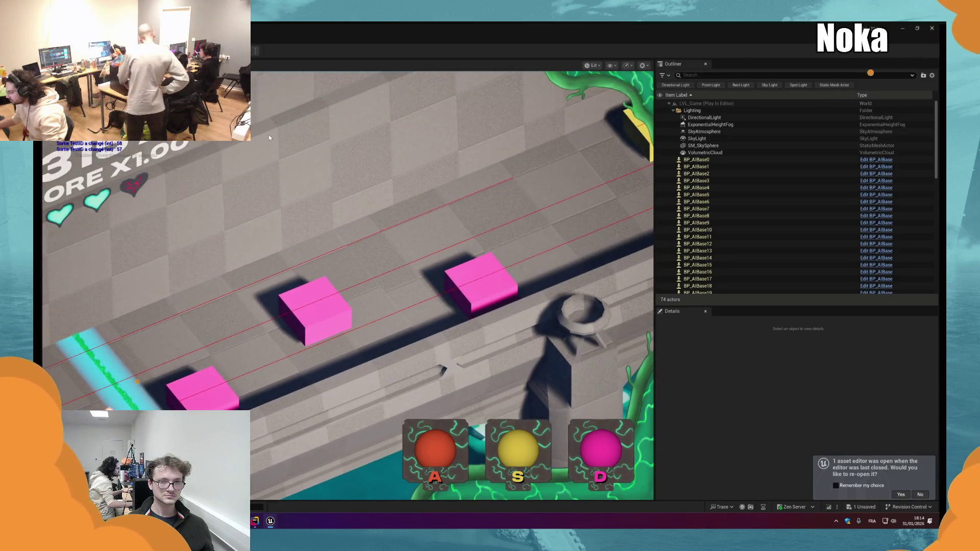
Step: Clear the remaining pink, yellow and orange cubes, then end the play session with Esc
{"action": "key", "text": "d"}
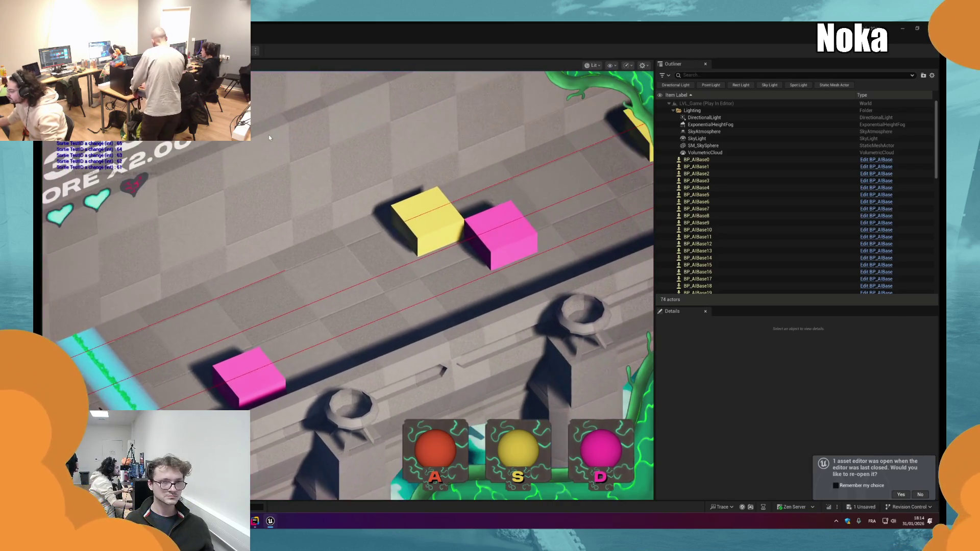
{"action": "key", "text": "d"}
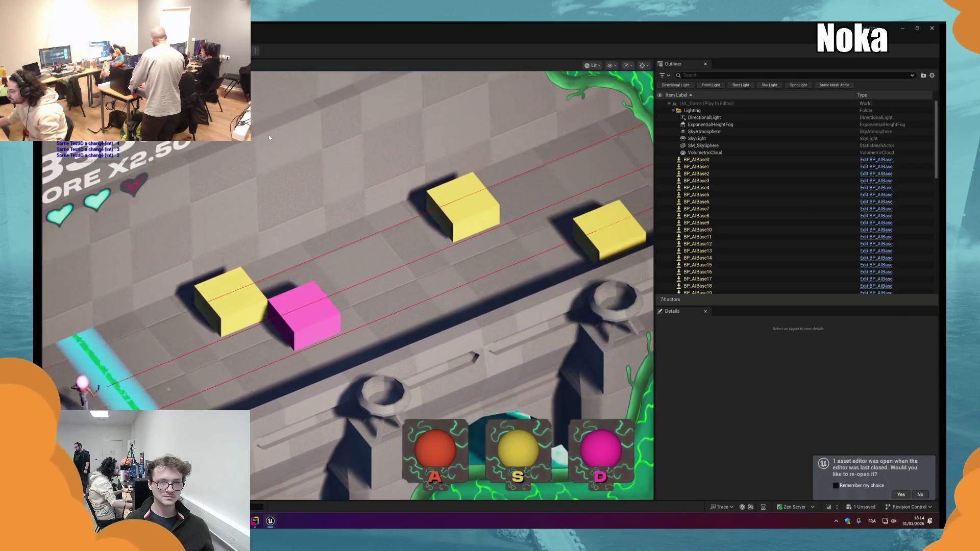
{"action": "key", "text": "s"}
{"action": "key", "text": "d"}
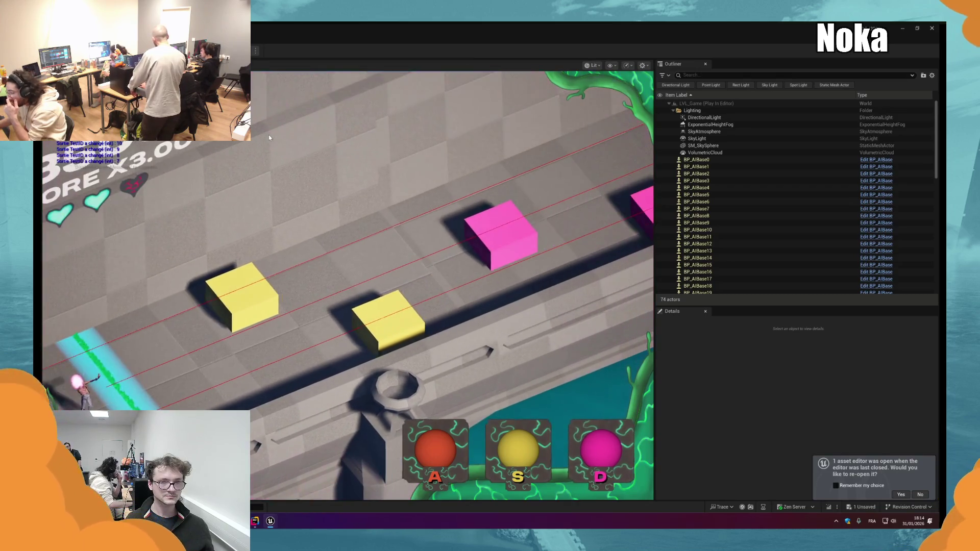
{"action": "key", "text": "s"}
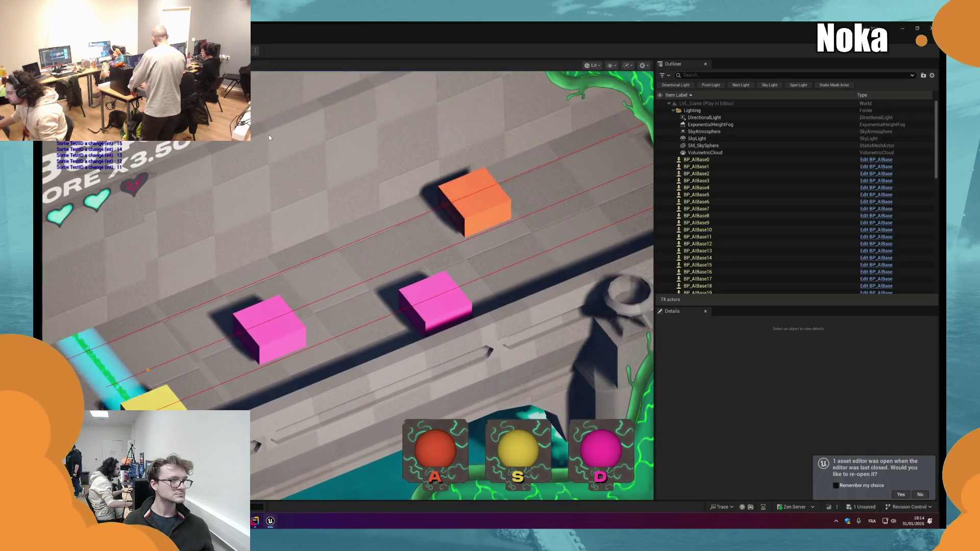
{"action": "key", "text": "s"}
{"action": "key", "text": "d"}
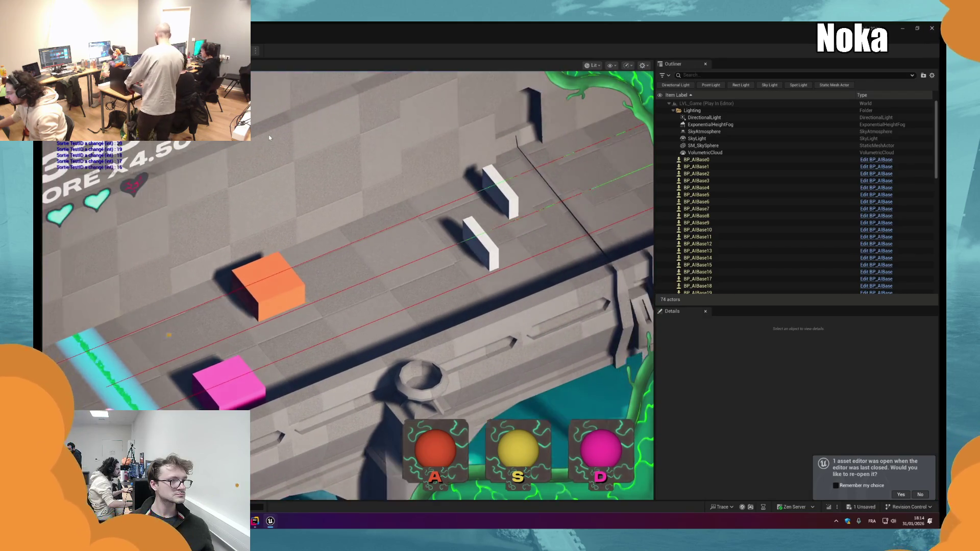
{"action": "key", "text": "d"}
{"action": "key", "text": "a"}
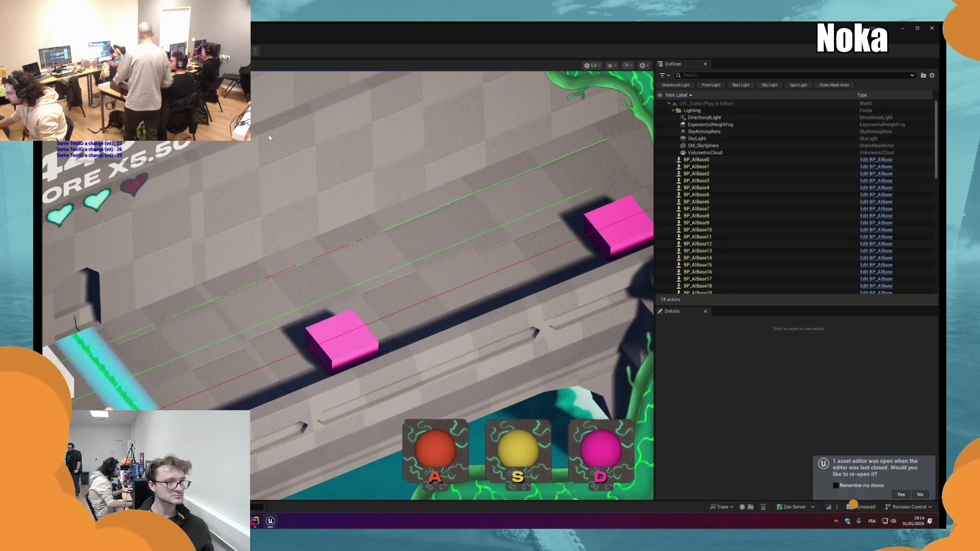
{"action": "key", "text": "d"}
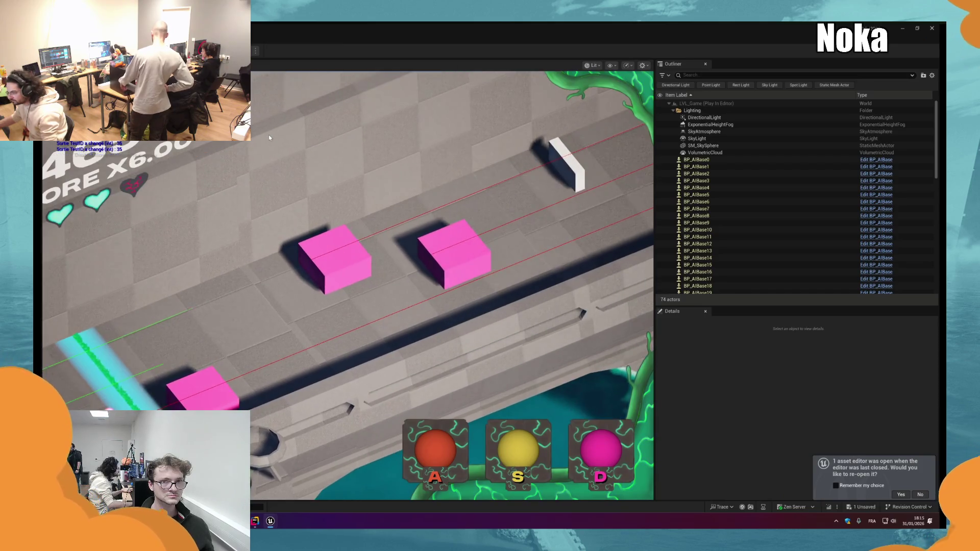
{"action": "key", "text": "d"}
{"action": "key", "text": "d"}
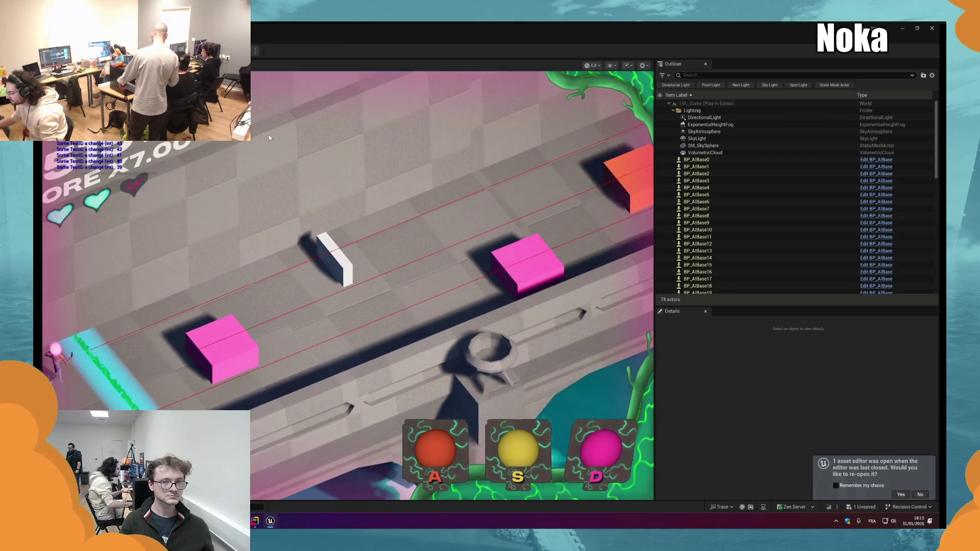
{"action": "key", "text": "d"}
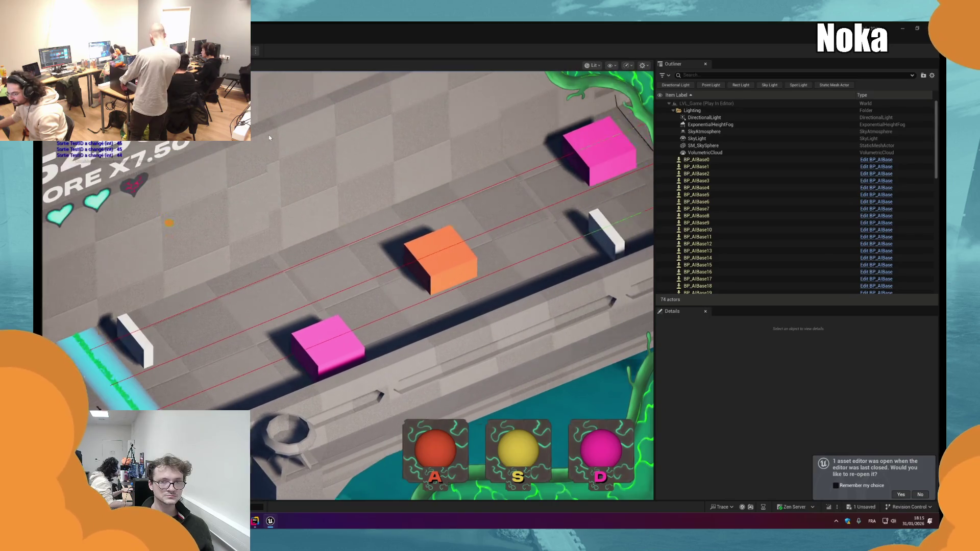
{"action": "key", "text": "d"}
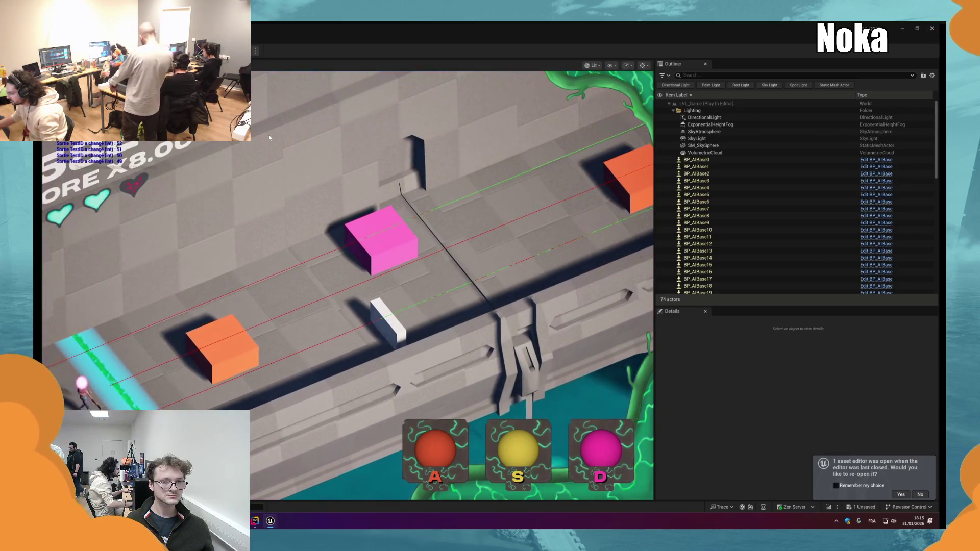
{"action": "key", "text": "a"}
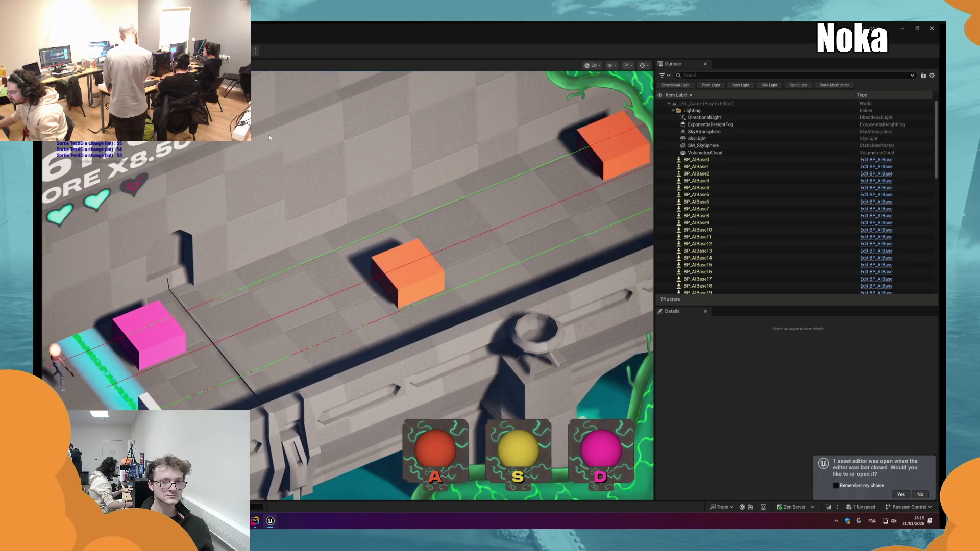
{"action": "key", "text": "Escape"}
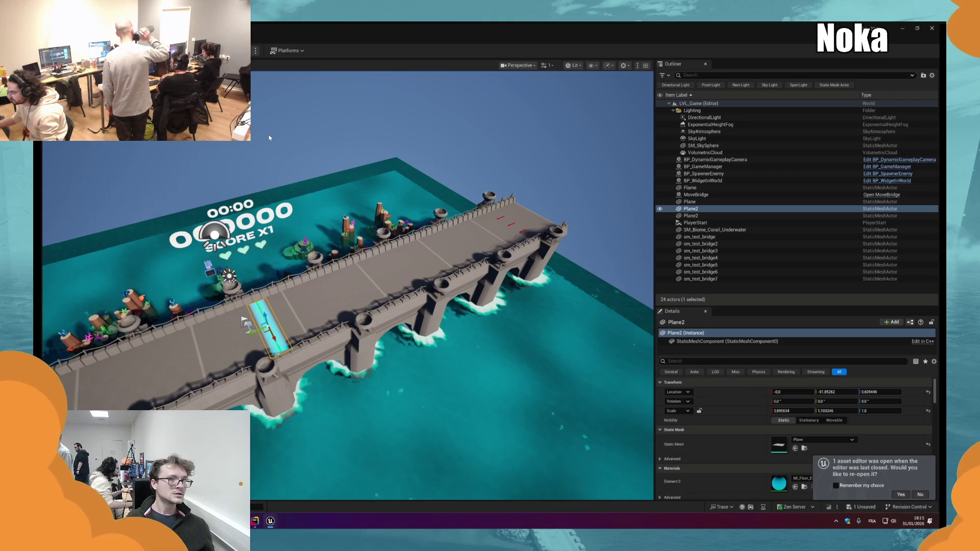
Step: Relaunch Play In Editor with Alt+P to run the bridge cube lane again
{"action": "key", "text": "alt+p"}
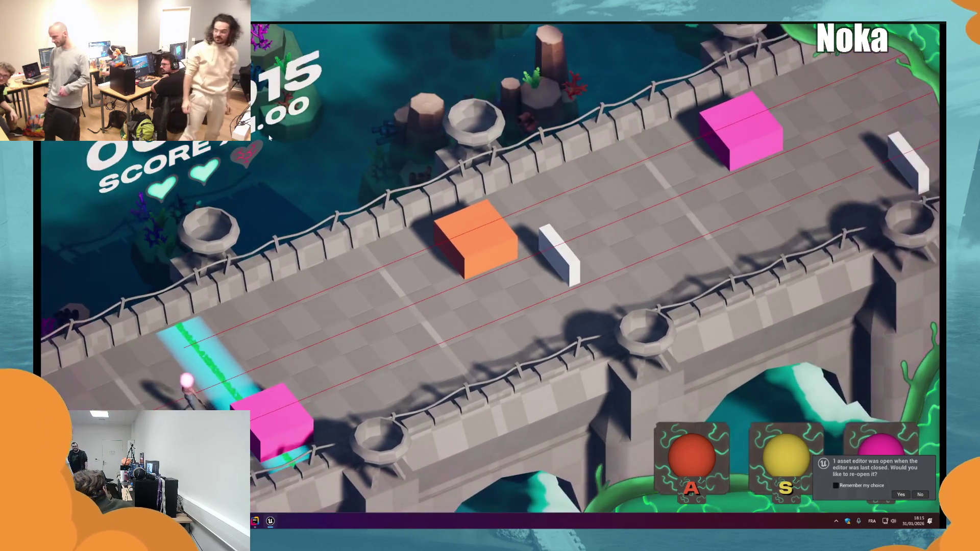
Step: End the running game with Esc, resetting the HUD to zero score and three hearts
{"action": "key", "text": "Escape"}
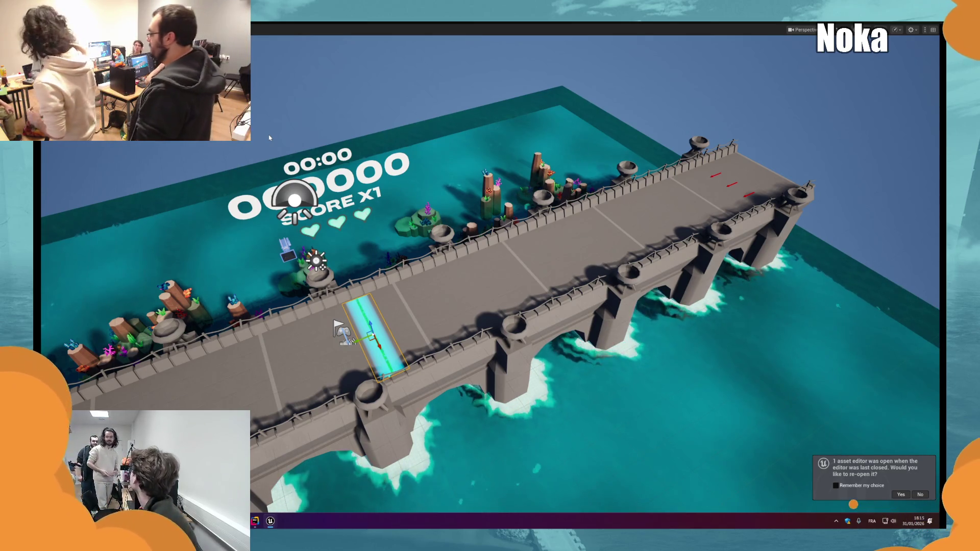
Step: Launch another Play In Editor run of the bridge cube lane with Alt+P
{"action": "key", "text": "alt+p"}
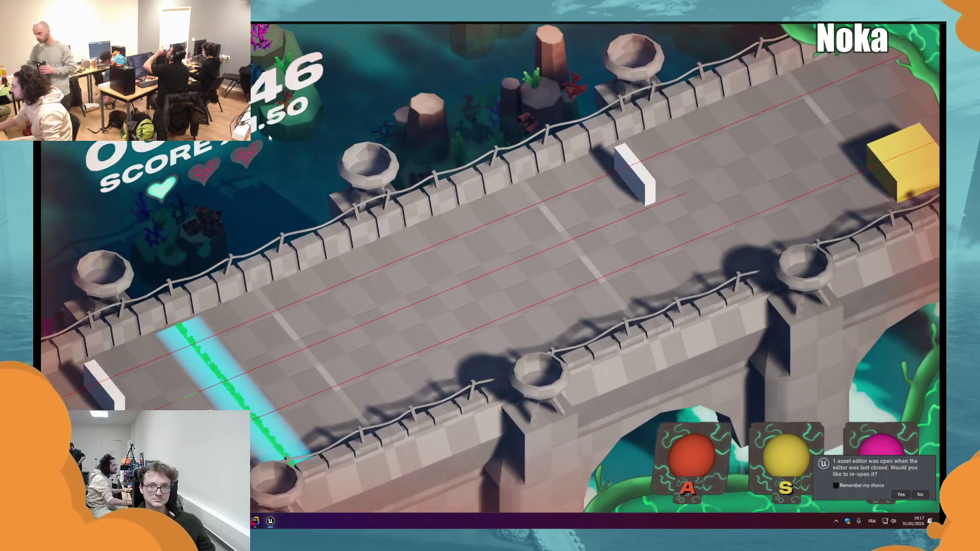
Step: Stop the brief play-test with Esc and get back to the Perspective viewport
{"action": "key", "text": "Escape"}
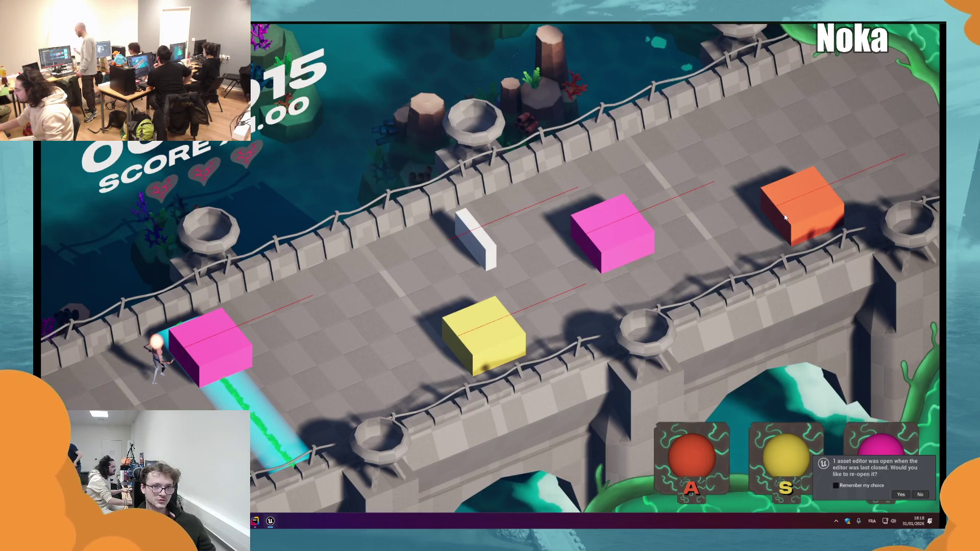
{"action": "key", "text": "Escape"}
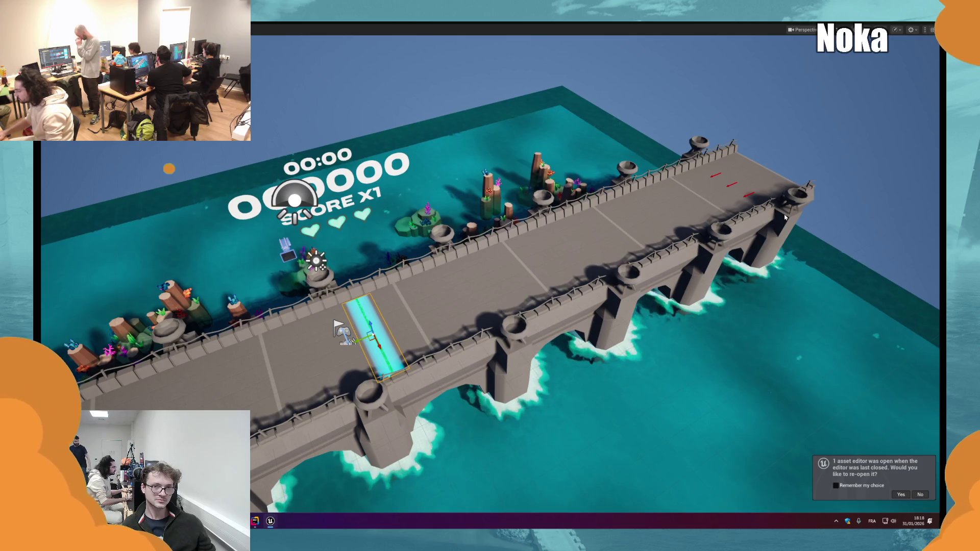
Step: Dismiss the Open Asset search, then start Play In Editor with Alt+P
{"action": "key", "text": "ctrl+p"}
{"action": "key", "text": "Escape"}
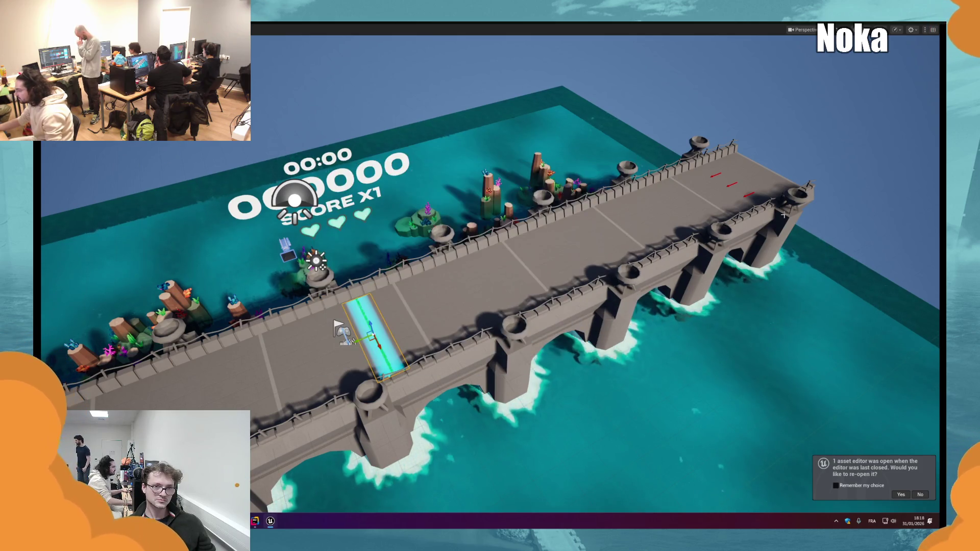
{"action": "key", "text": "alt+p"}
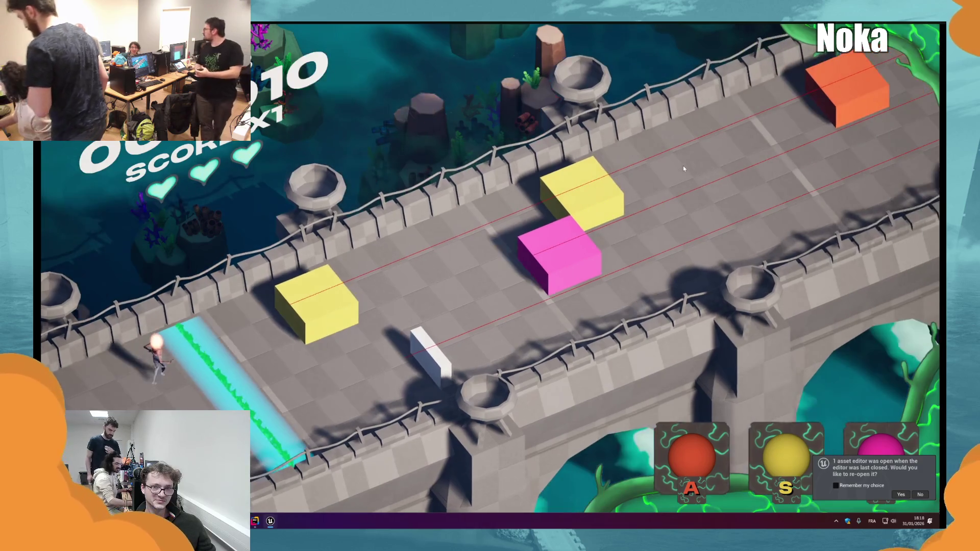
Step: Hit the yellow, white, orange and pink blocks on the stone bridge, then stop the play-test
{"action": "key", "text": "s"}
{"action": "key", "text": "space"}
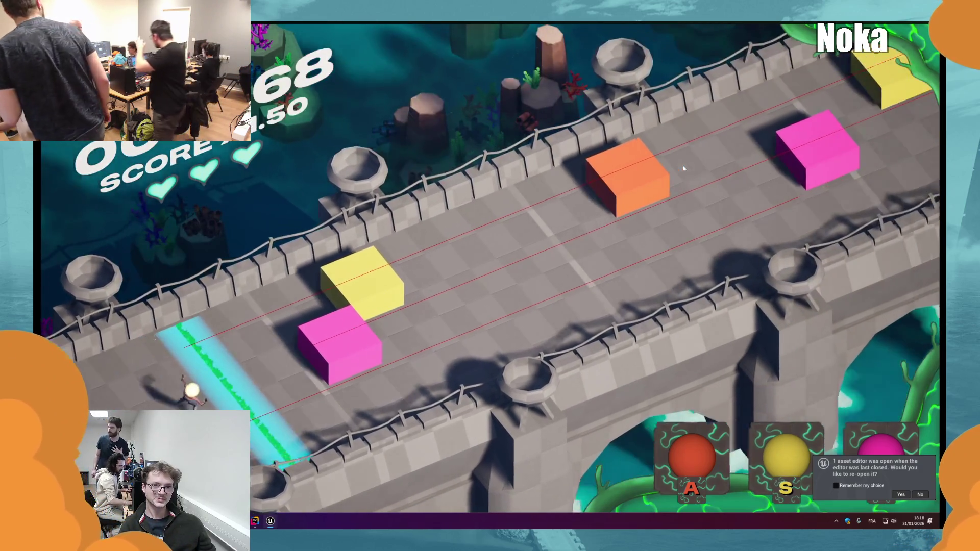
{"action": "key", "text": "s"}
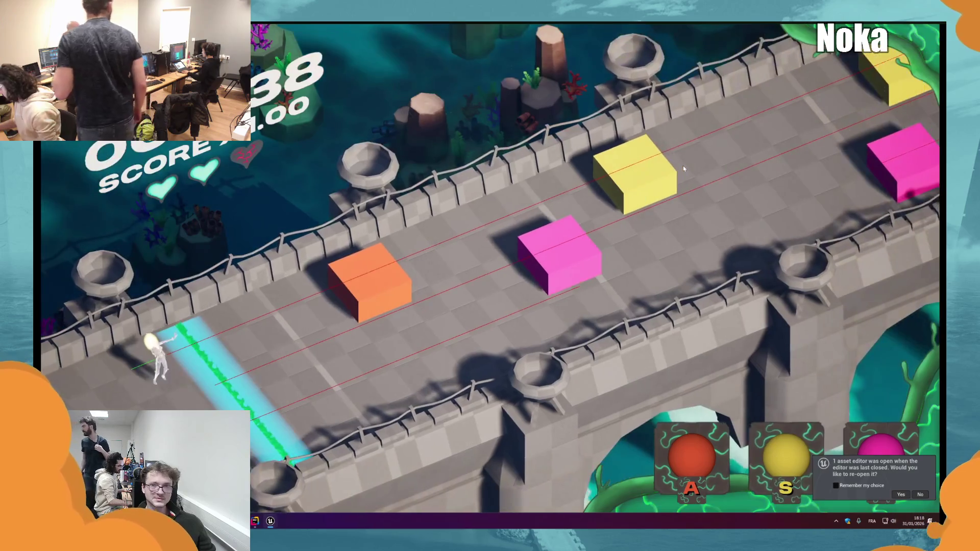
{"action": "key", "text": "a"}
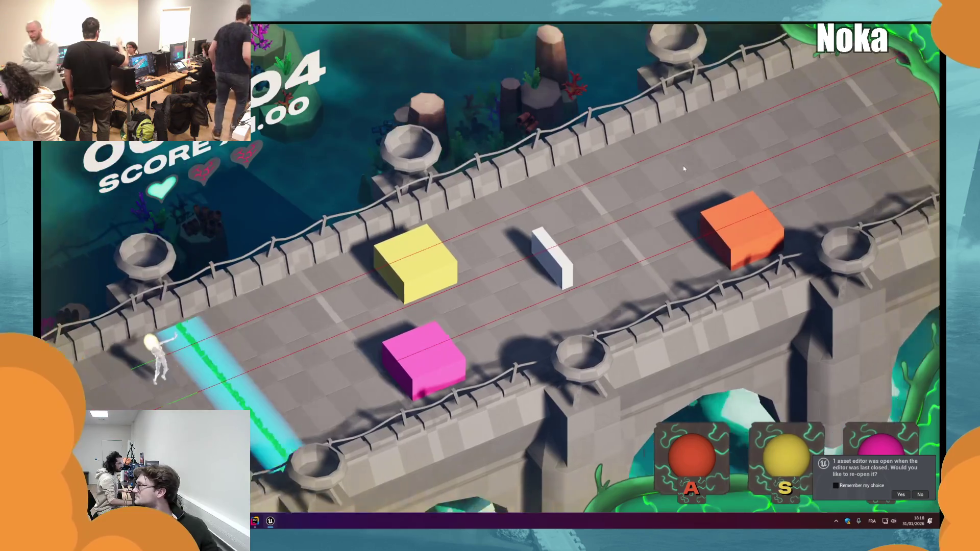
{"action": "key", "text": "d"}
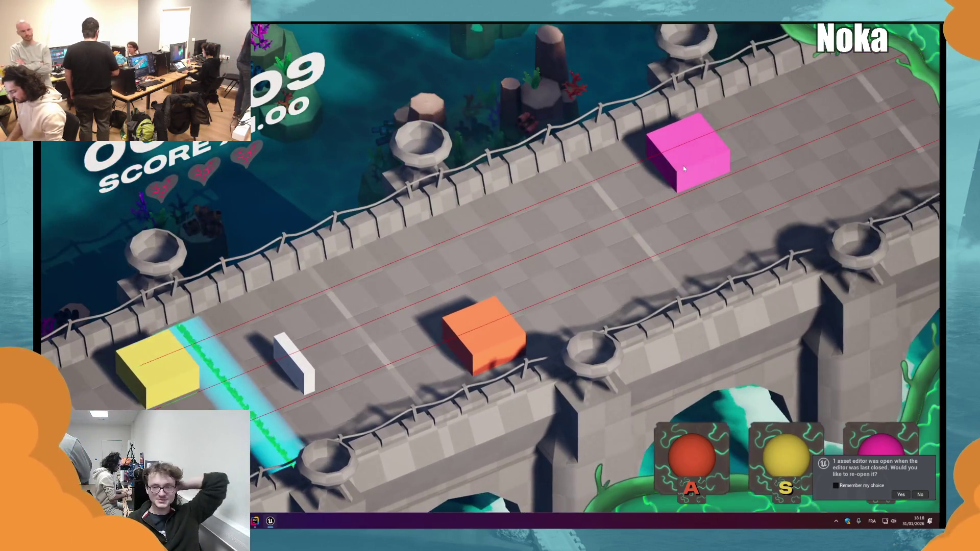
{"action": "key", "text": "Escape"}
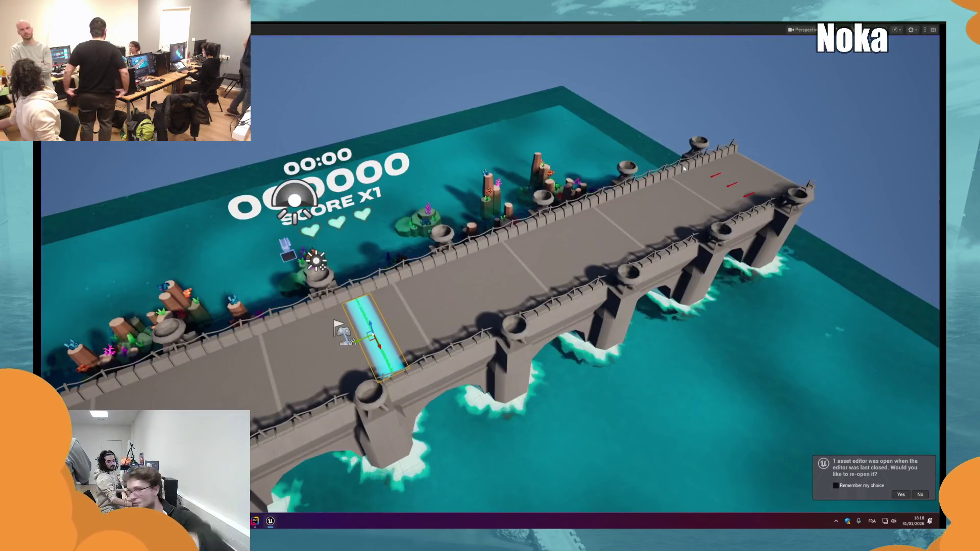
Step: Start a new Play-In-Editor run along the wooden plank bridge with Alt+P
{"action": "key", "text": "alt+p"}
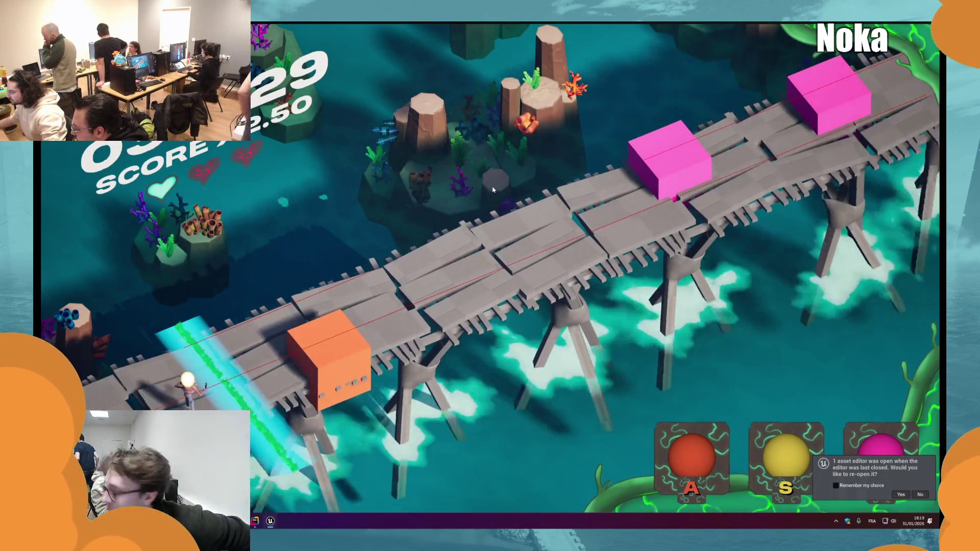
Step: Hit the orange and pink cubes at the cyan hit line with A and D
{"action": "key", "text": "a"}
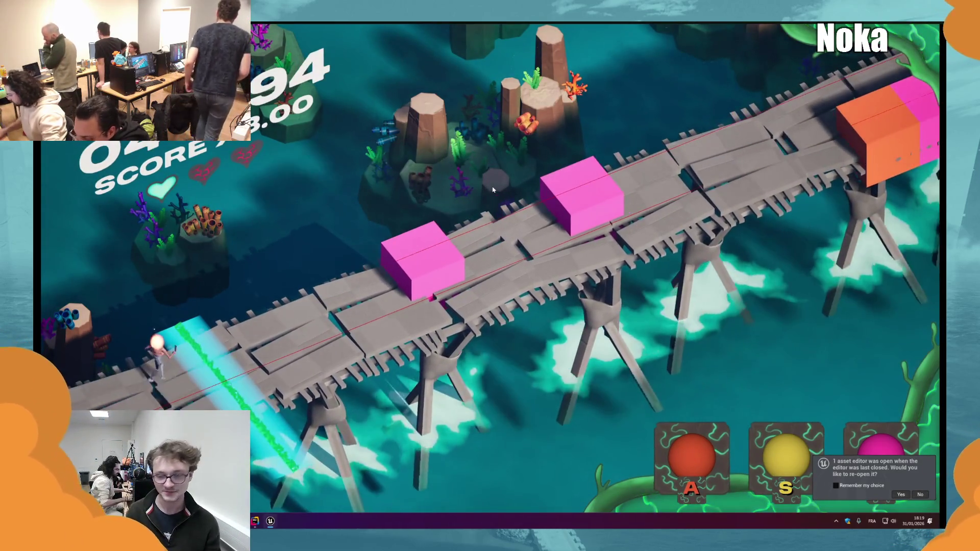
{"action": "key", "text": "d"}
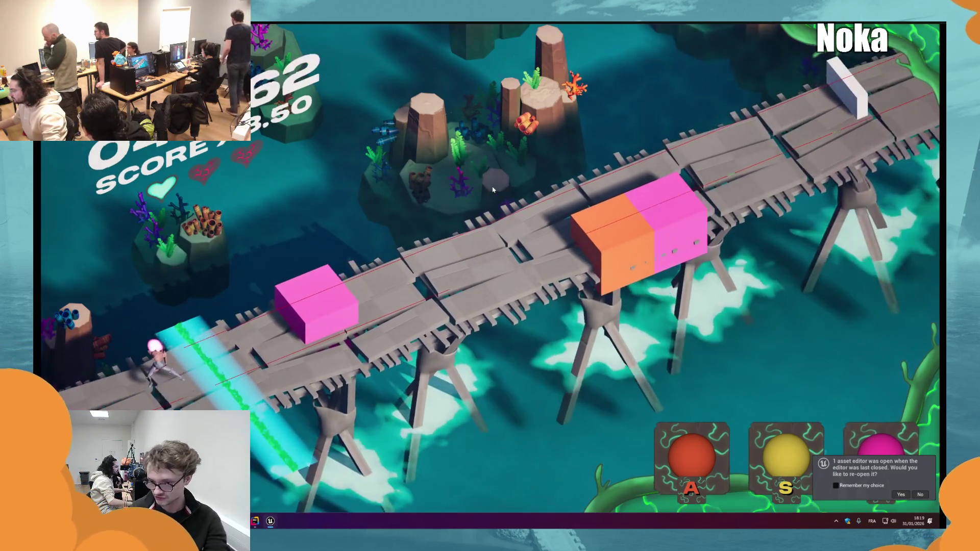
{"action": "key", "text": "d"}
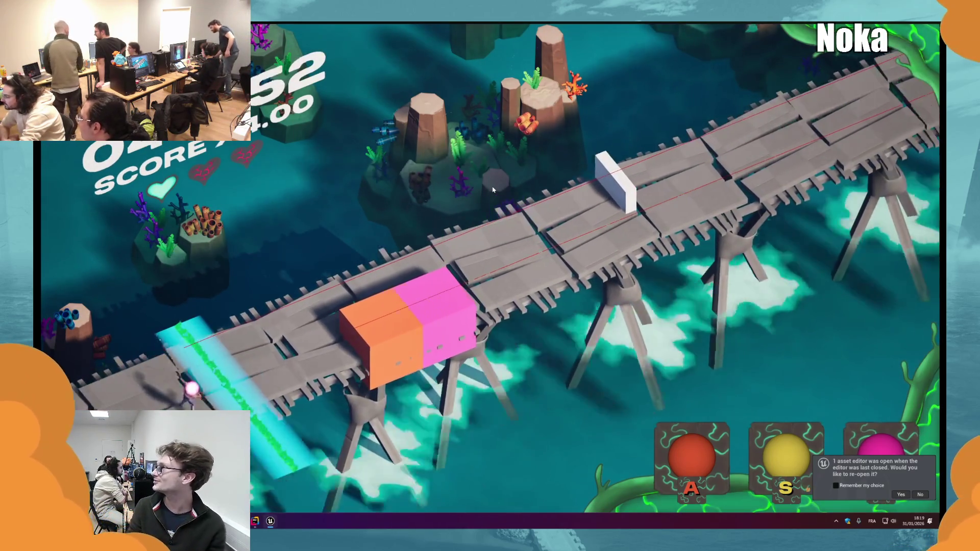
{"action": "key", "text": "a"}
{"action": "key", "text": "d"}
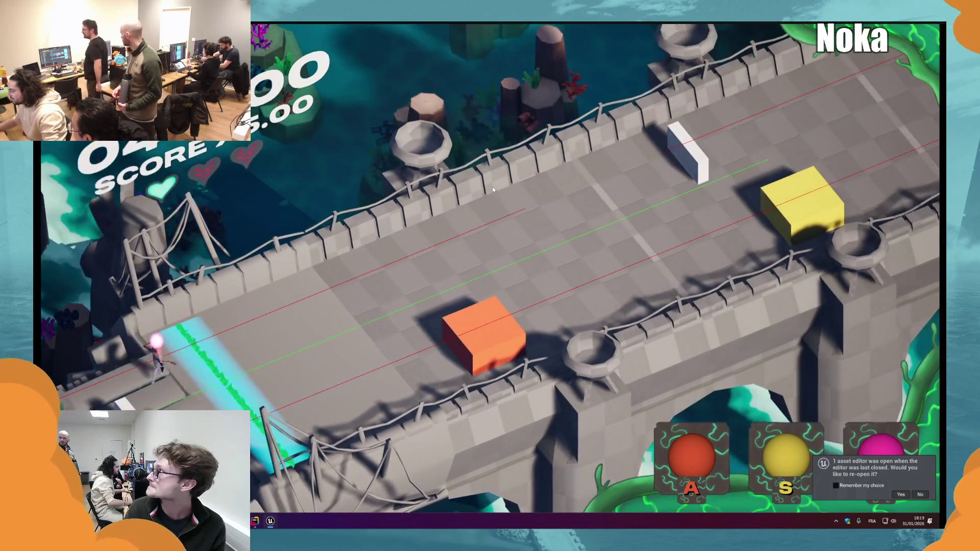
Step: Hit the next run of orange, yellow and pink cubes at the hit line
{"action": "key", "text": "a"}
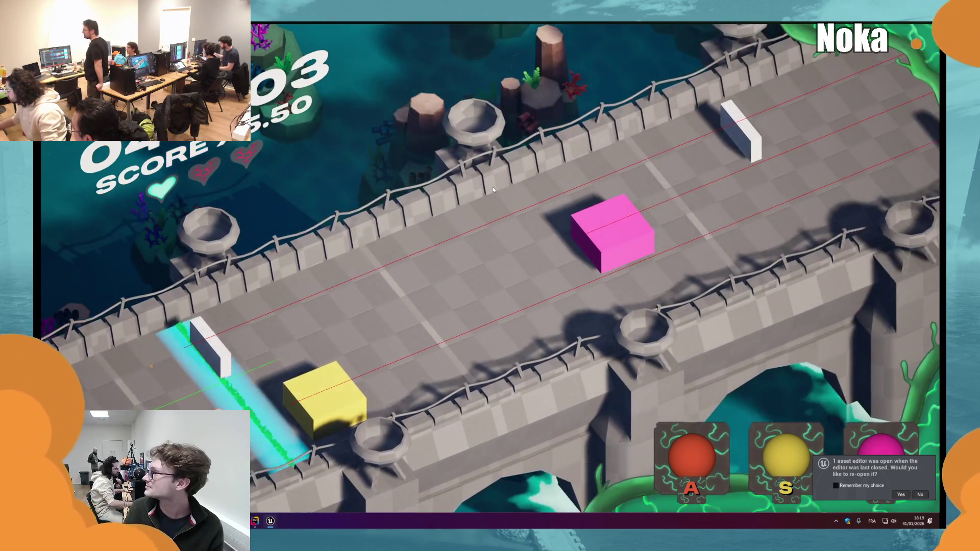
{"action": "key", "text": "s"}
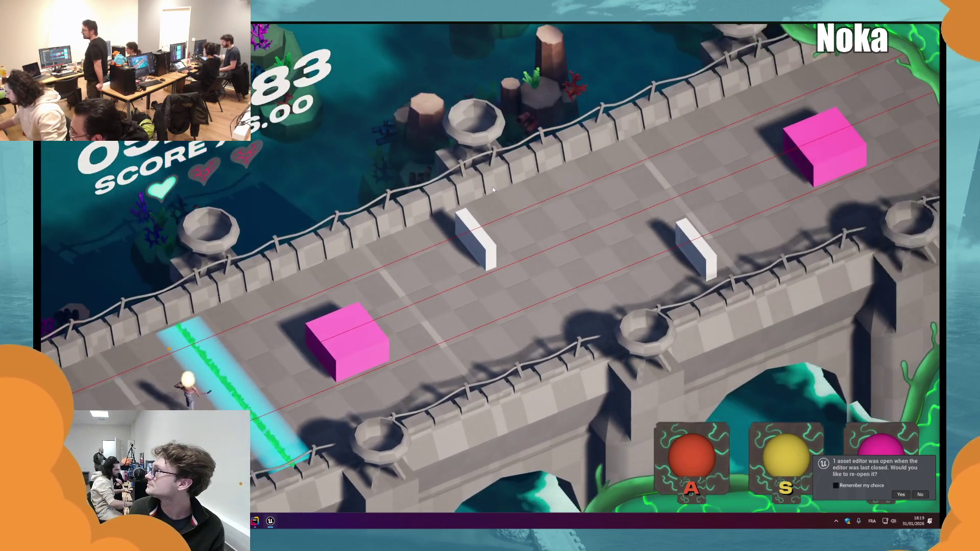
{"action": "key", "text": "d"}
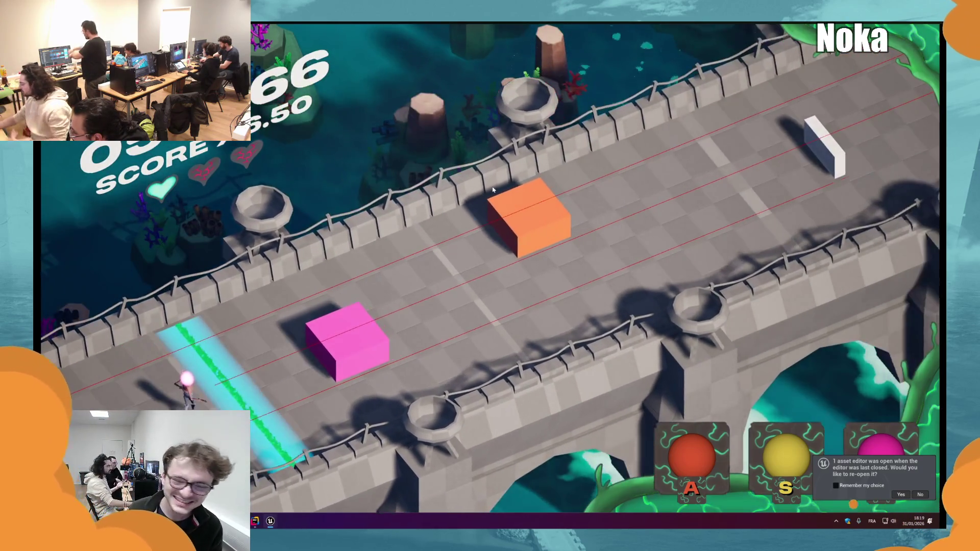
{"action": "key", "text": "d"}
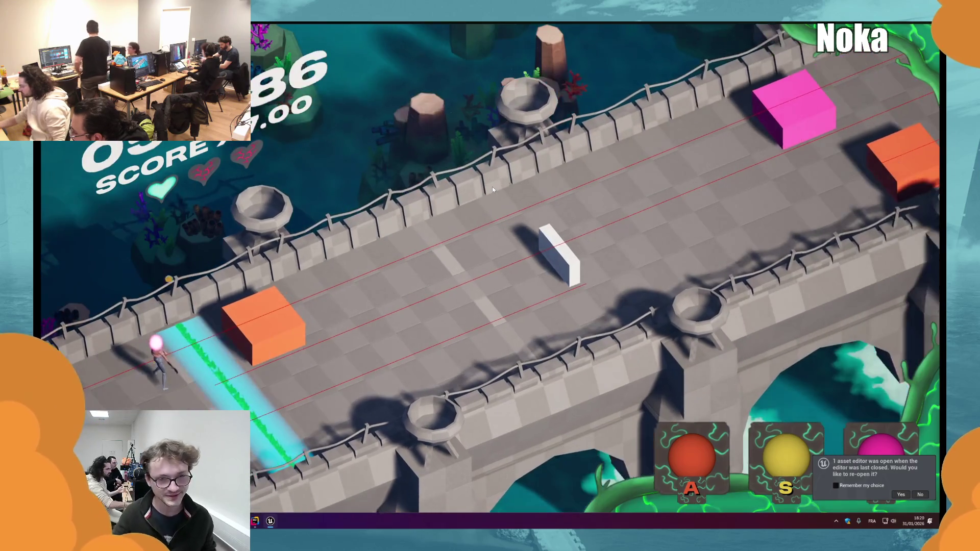
{"action": "key", "text": "a"}
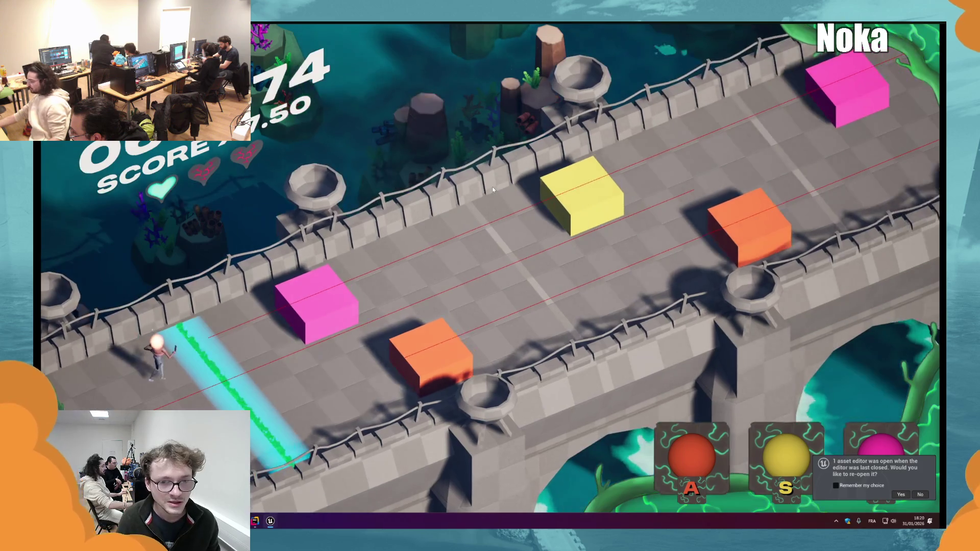
{"action": "key", "text": "d"}
{"action": "key", "text": "a"}
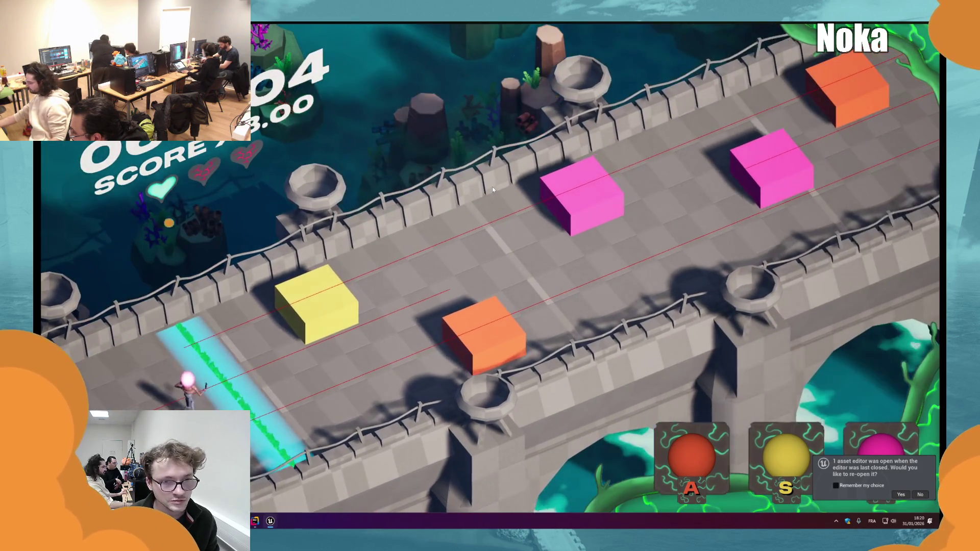
{"action": "key", "text": "s"}
{"action": "key", "text": "a"}
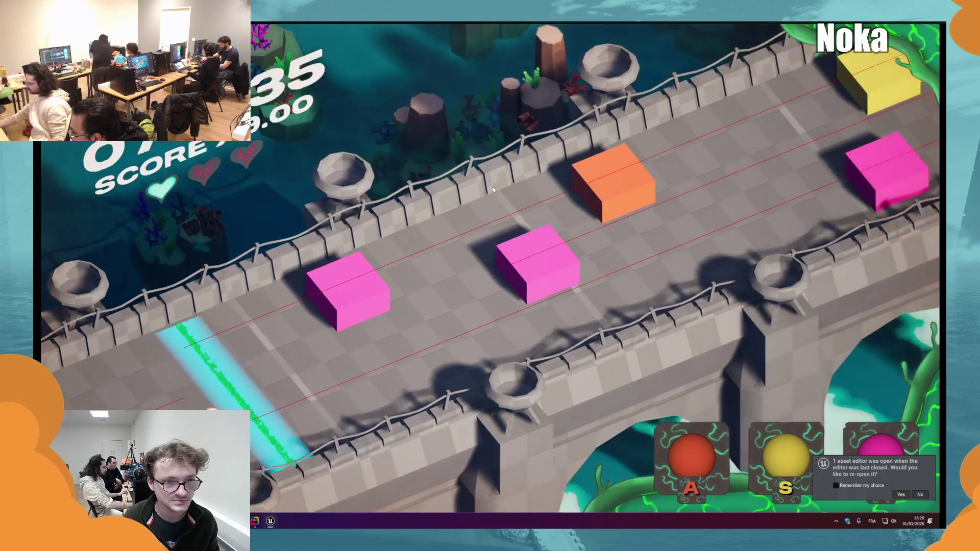
Step: Clear the final pink, orange and yellow cubes, then stop Play-In-Editor with Esc
{"action": "key", "text": "d"}
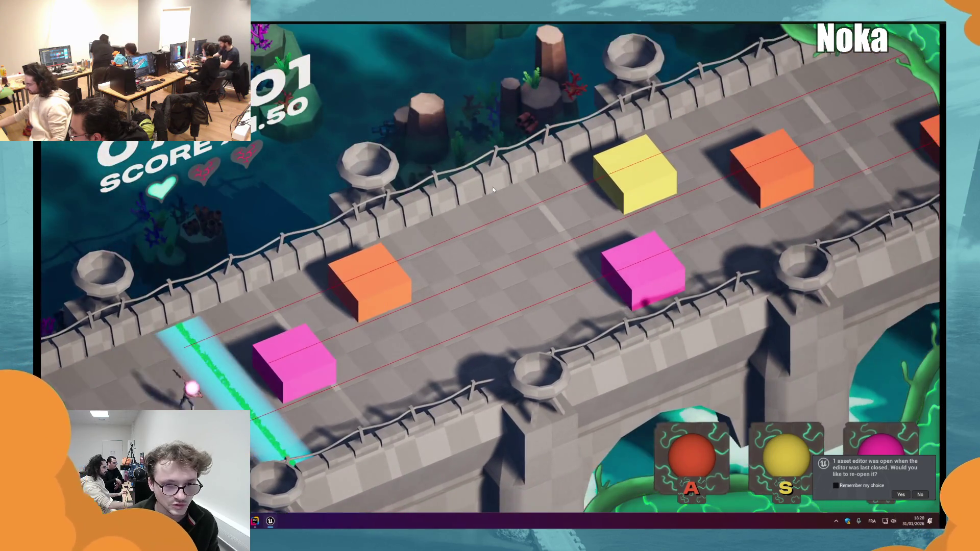
{"action": "key", "text": "d"}
{"action": "key", "text": "a"}
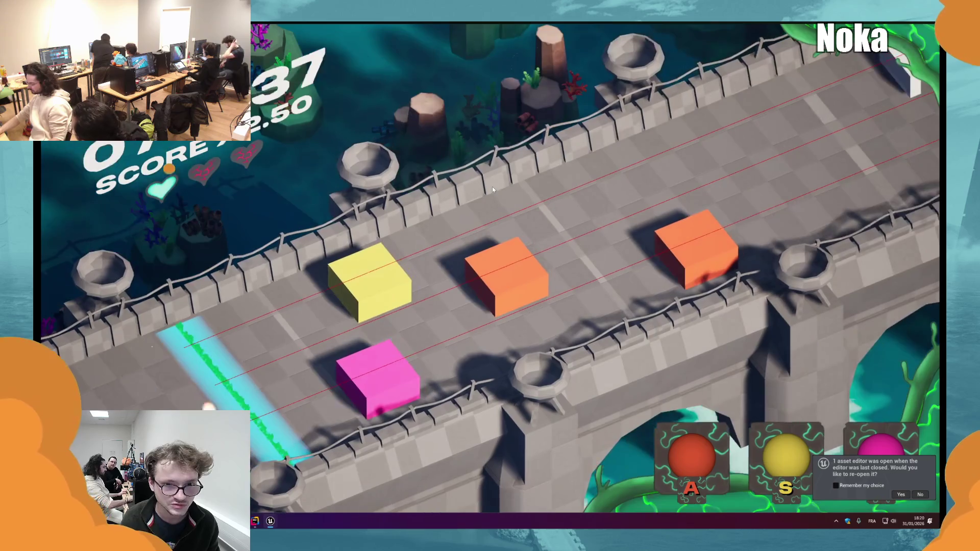
{"action": "key", "text": "d"}
{"action": "key", "text": "s"}
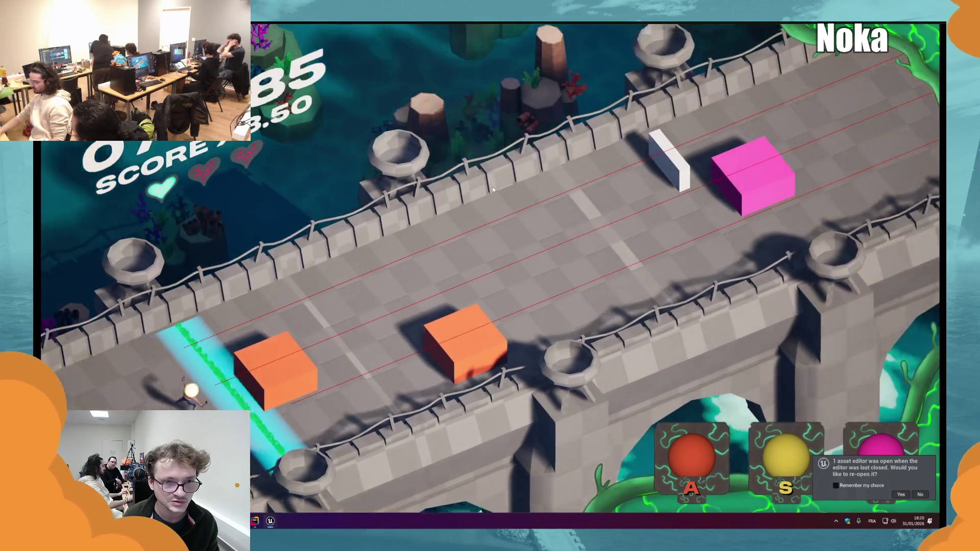
{"action": "key", "text": "a"}
{"action": "key", "text": "a"}
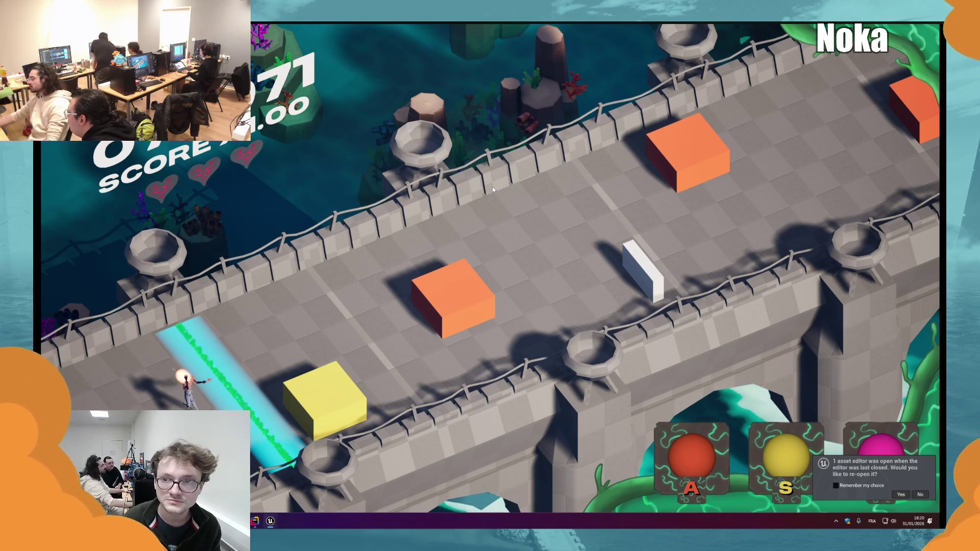
{"action": "key", "text": "Escape"}
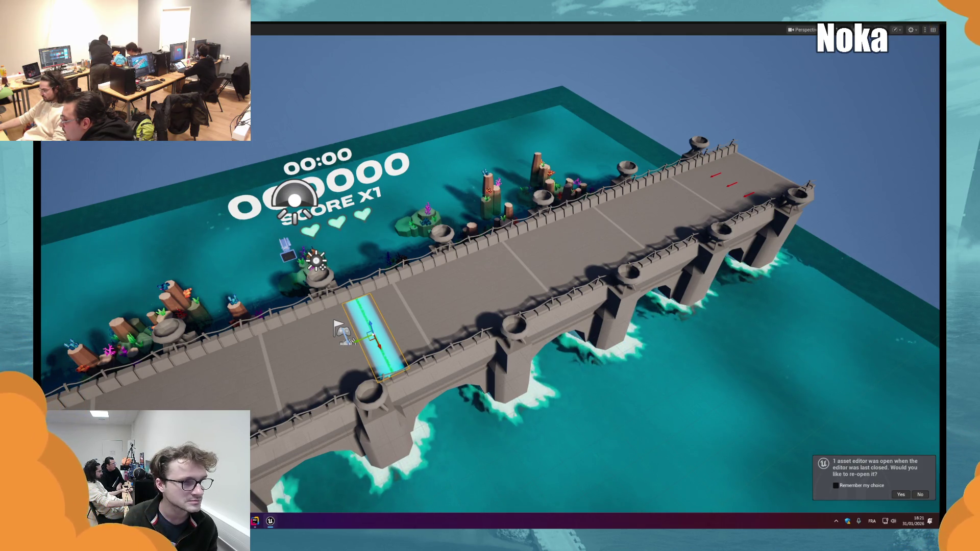
Step: Select the large water box around the bridge and launch a new Play-In-Editor run with Alt+P
{"action": "left_click", "coordinate": [513, 219]}
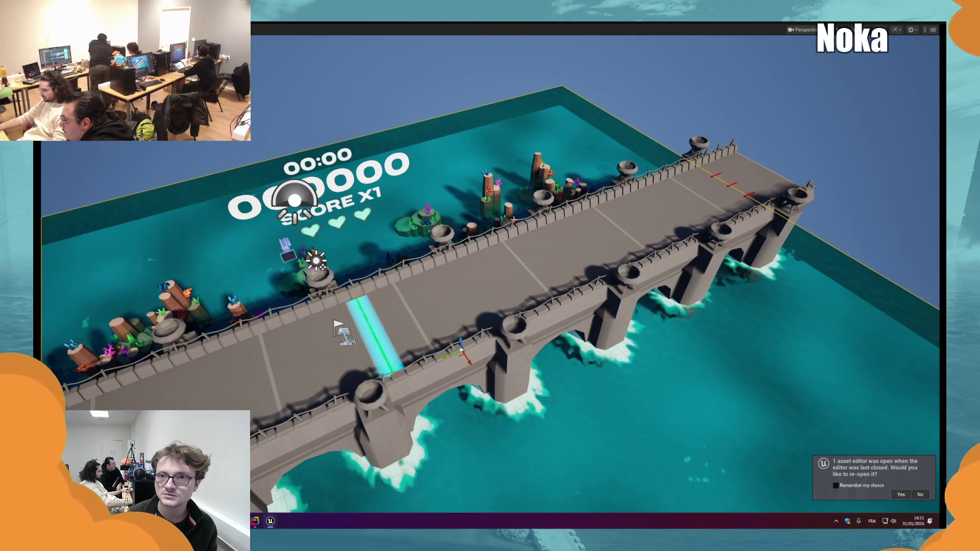
{"action": "key", "text": "alt+p"}
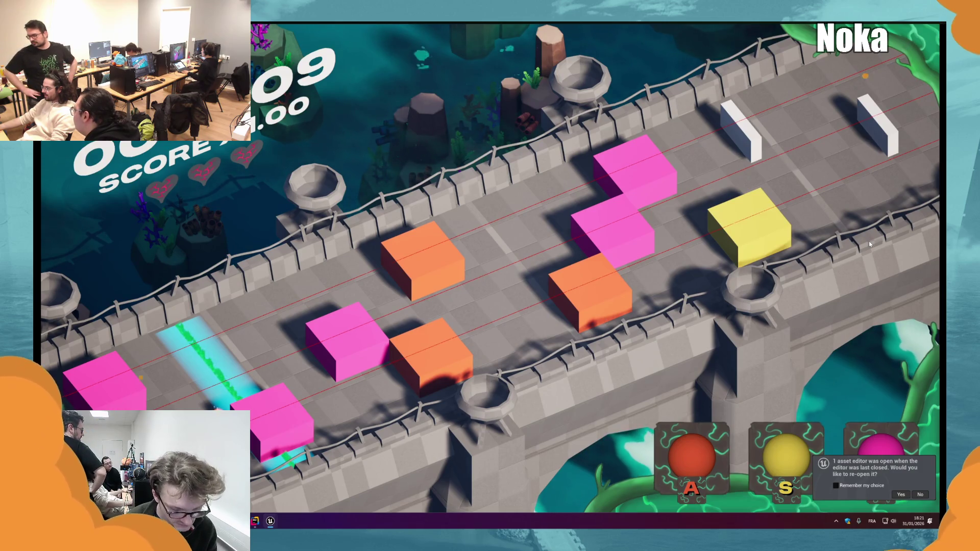
Step: Restart the playtest, hit the orange, yellow and magenta notes with A, S and D, then stop
{"action": "key", "text": "Escape"}
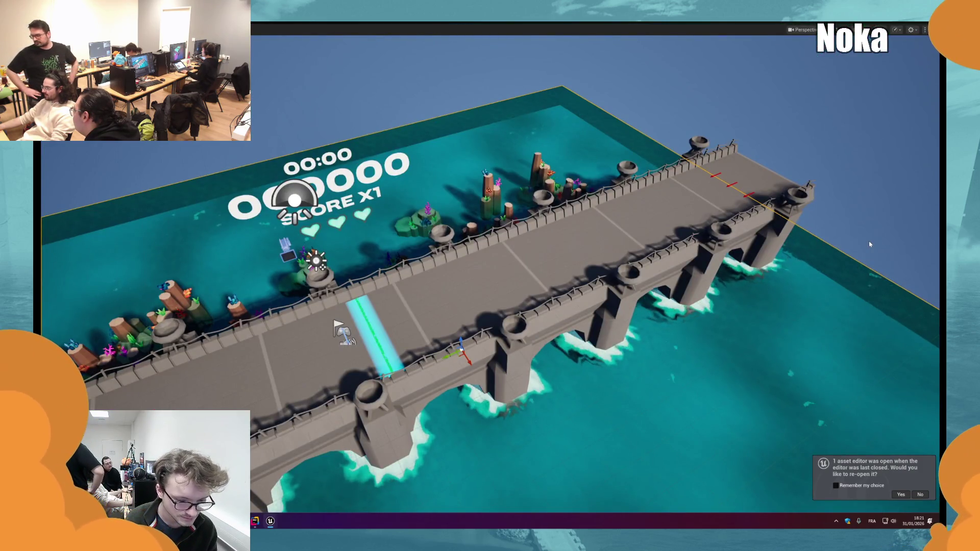
{"action": "key", "text": "alt+p"}
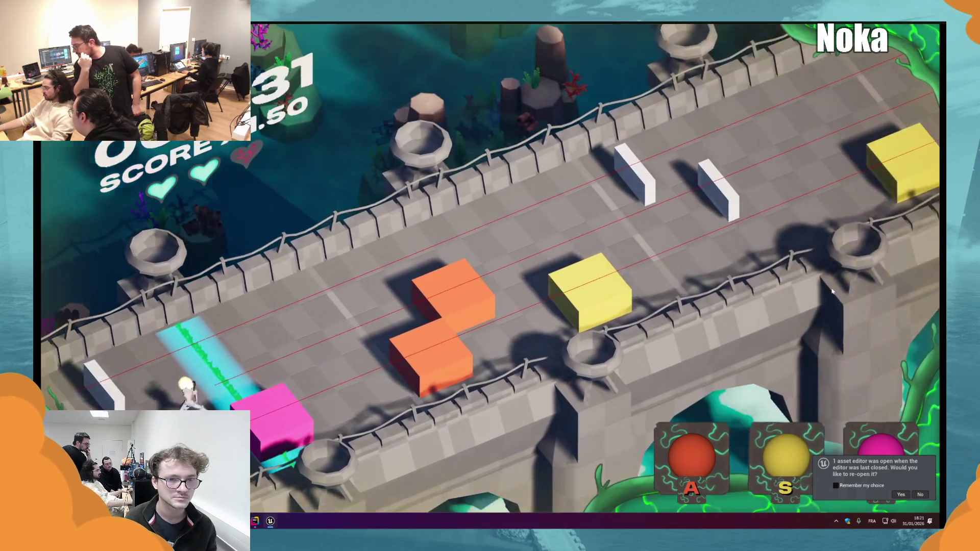
{"action": "key", "text": "a"}
{"action": "key", "text": "a"}
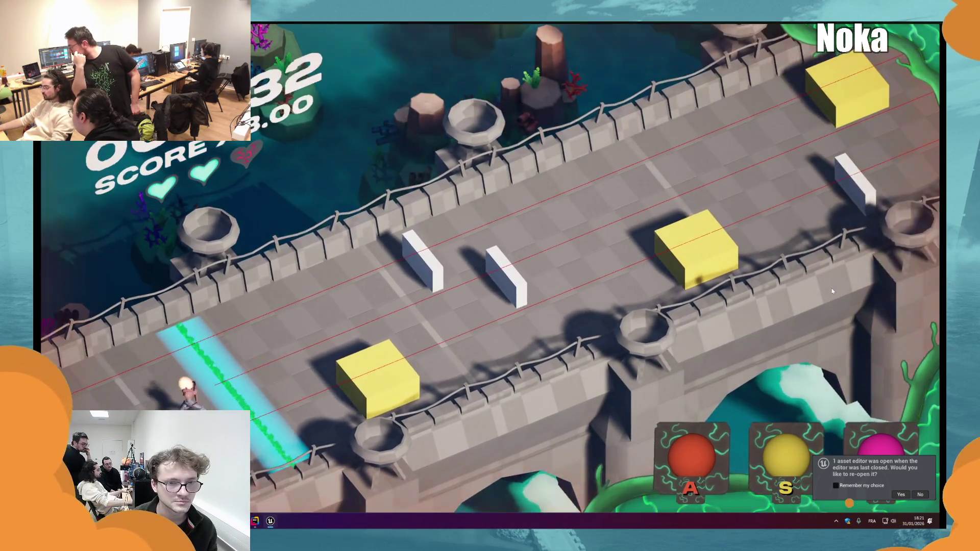
{"action": "key", "text": "s"}
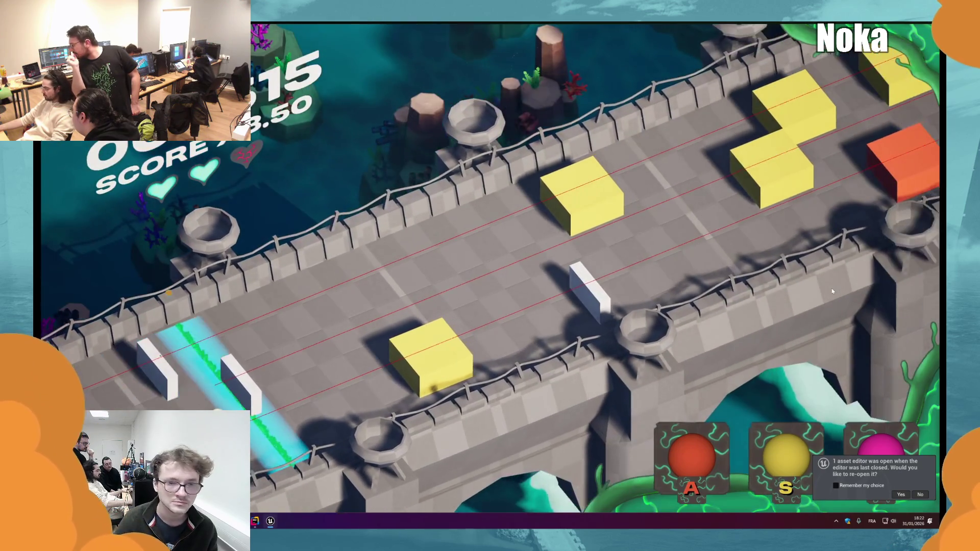
{"action": "key", "text": "s"}
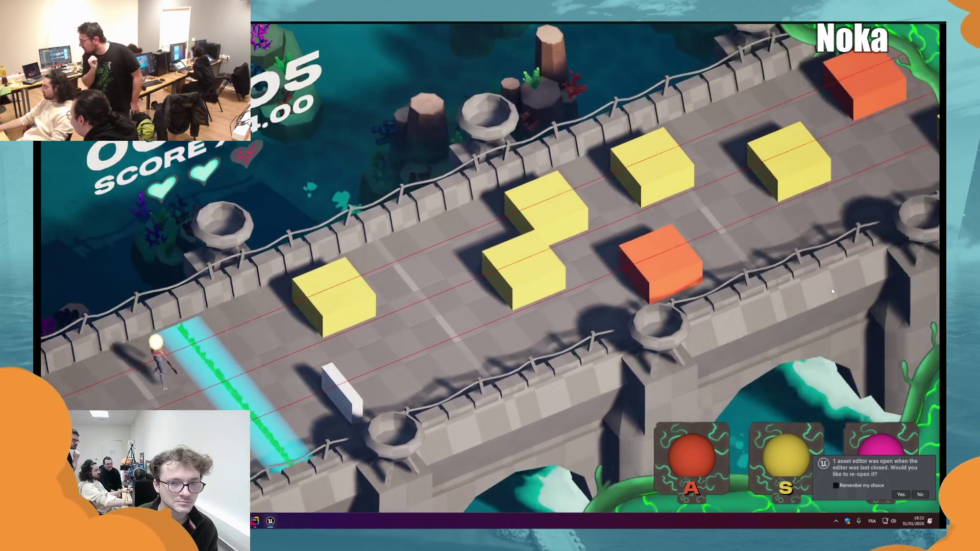
{"action": "key", "text": "s"}
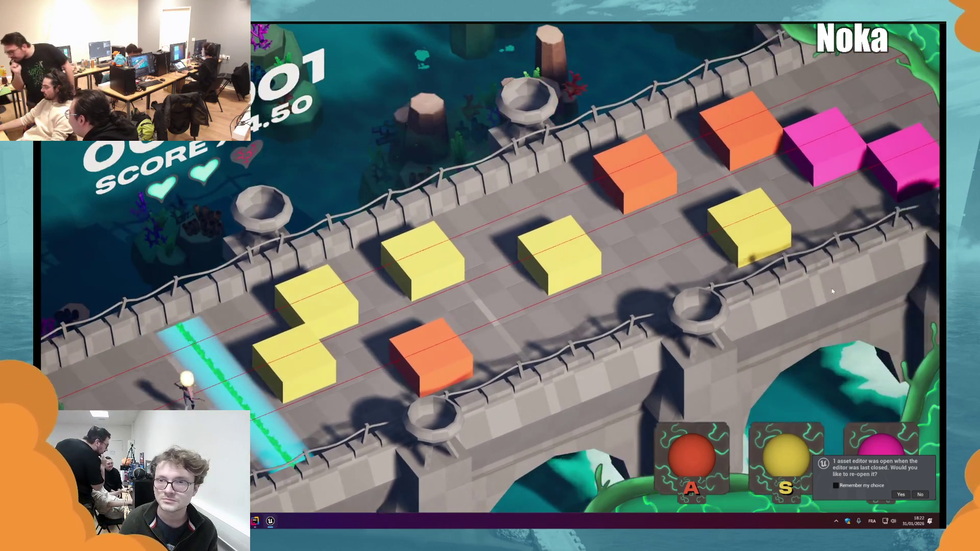
{"action": "key", "text": "s"}
{"action": "key", "text": "a"}
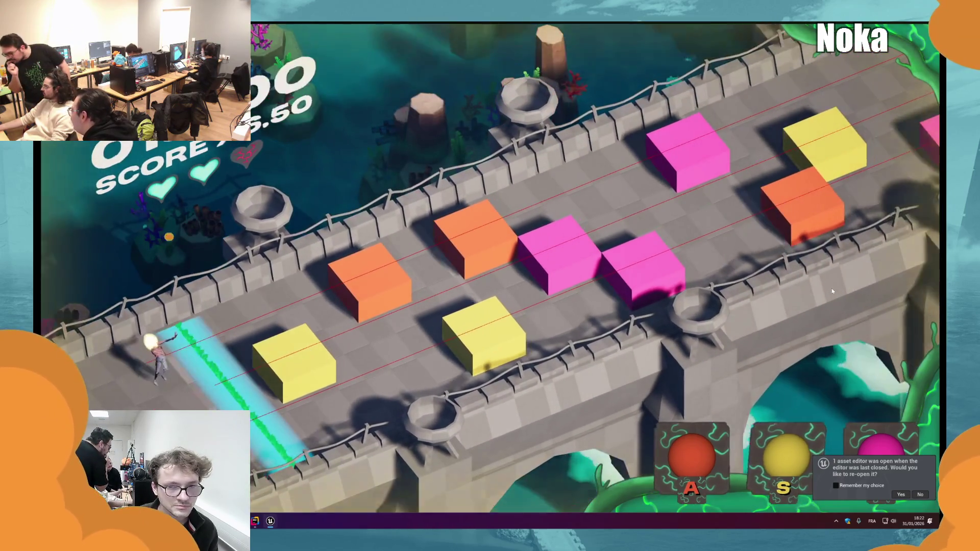
{"action": "key", "text": "a"}
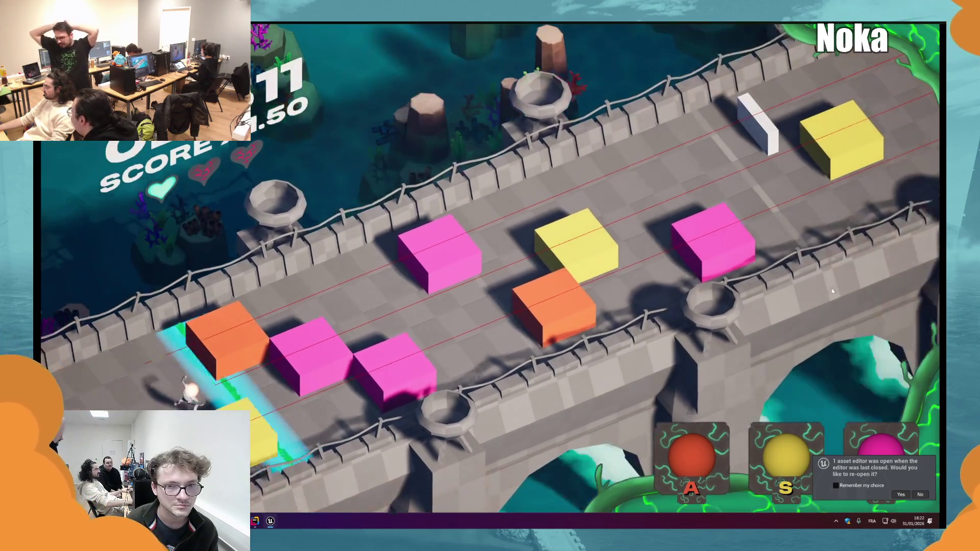
{"action": "key", "text": "d"}
{"action": "key", "text": "d"}
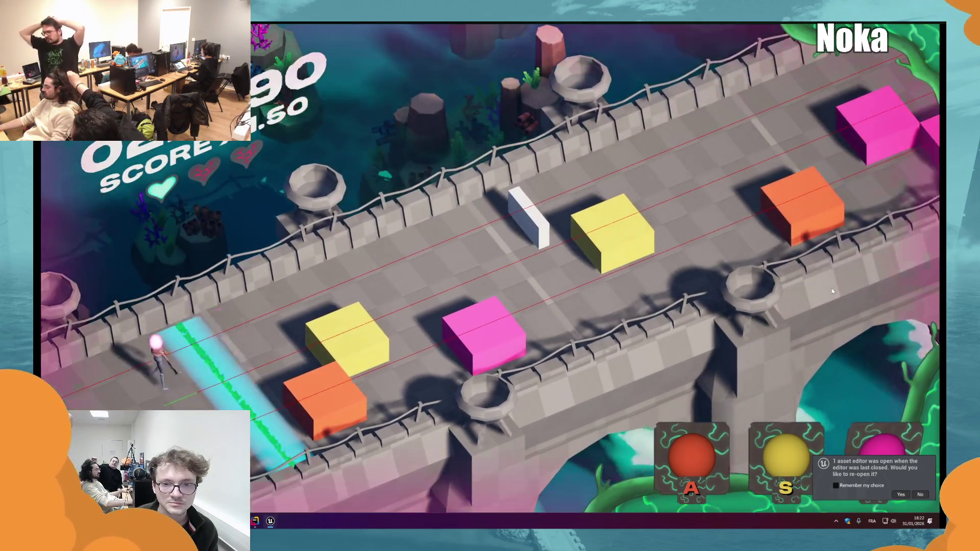
{"action": "key", "text": "a"}
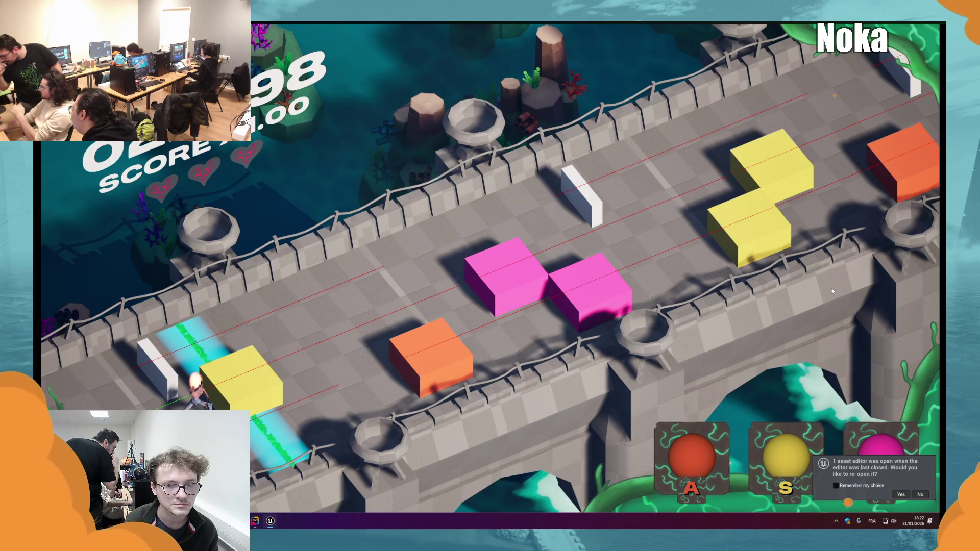
{"action": "key", "text": "Escape"}
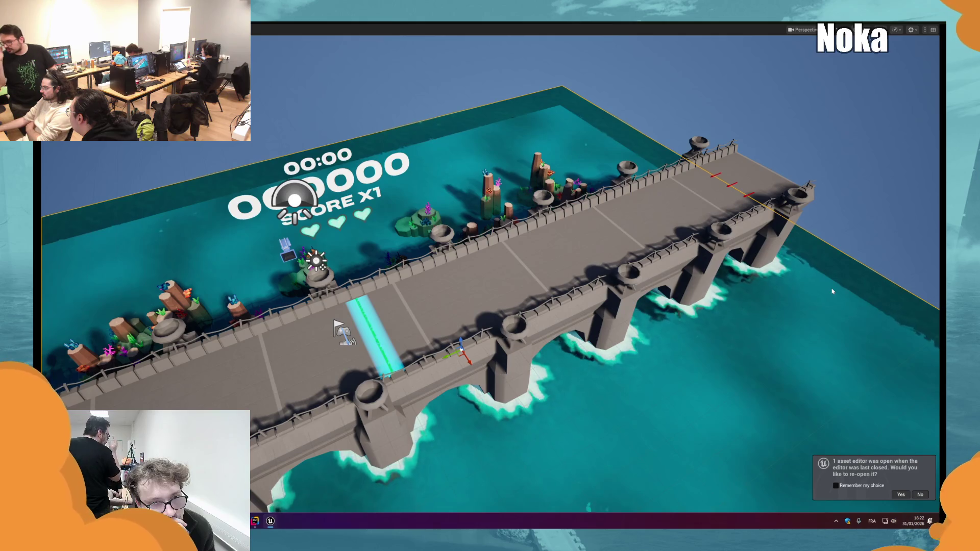
Step: Start and stop the bridge playtest twice, then launch it a third time for a fresh run
{"action": "key", "text": "alt+p"}
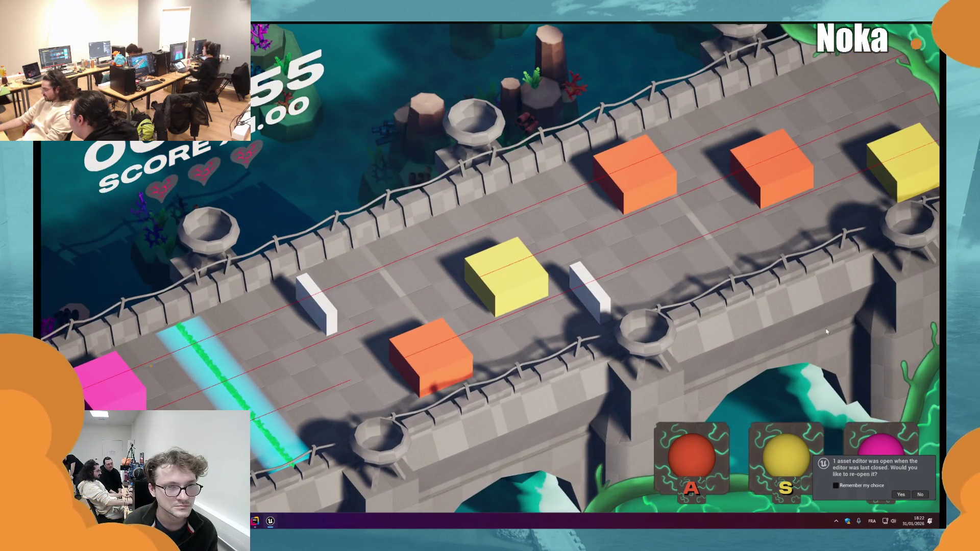
{"action": "key", "text": "Escape"}
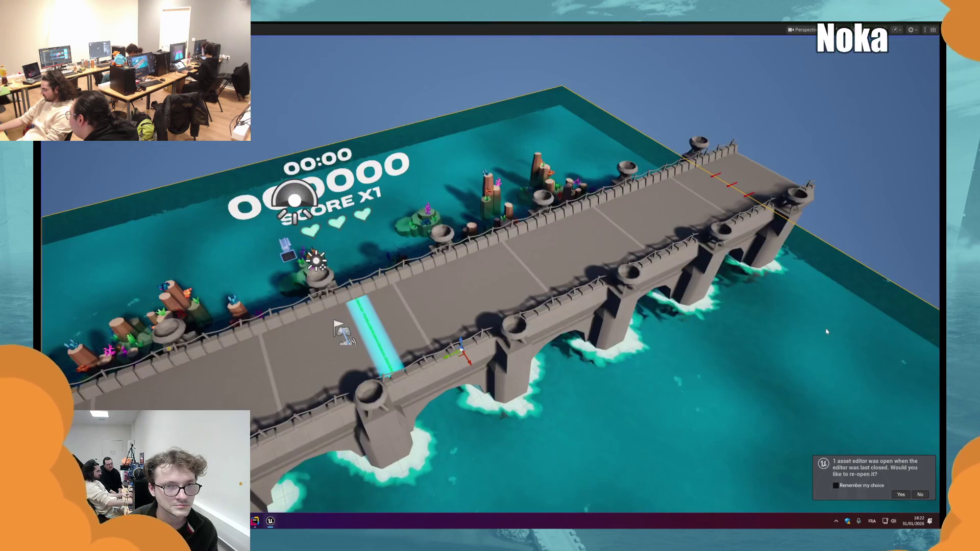
{"action": "key", "text": "alt+p"}
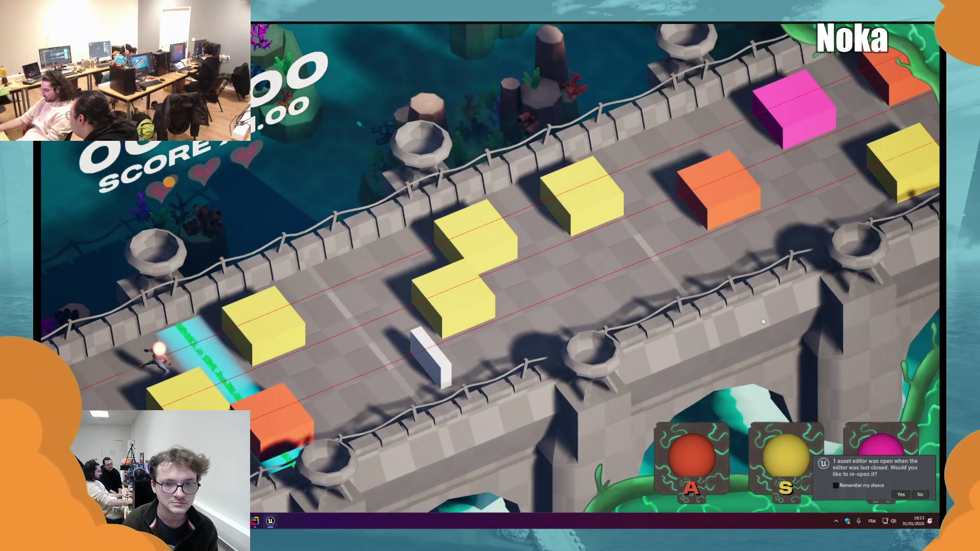
{"action": "key", "text": "Escape"}
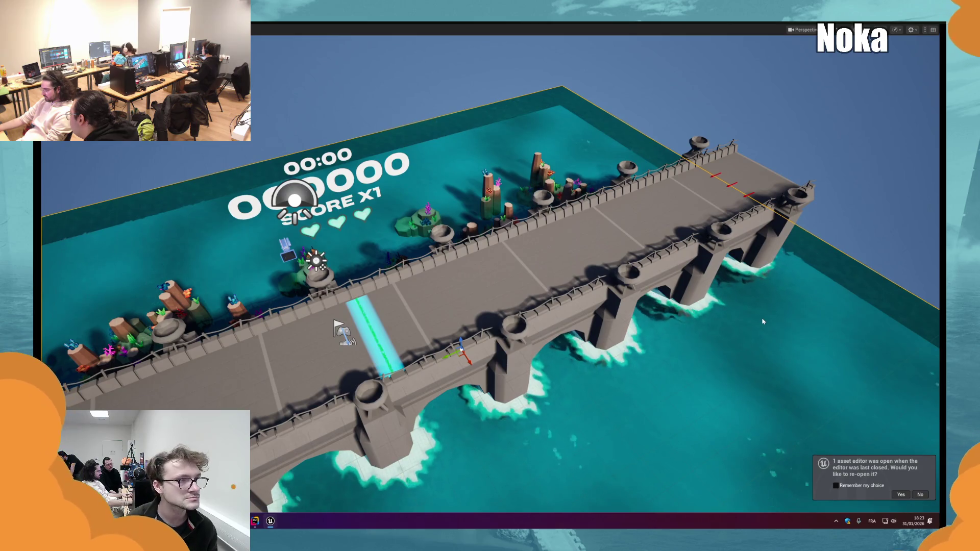
{"action": "key", "text": "alt+p"}
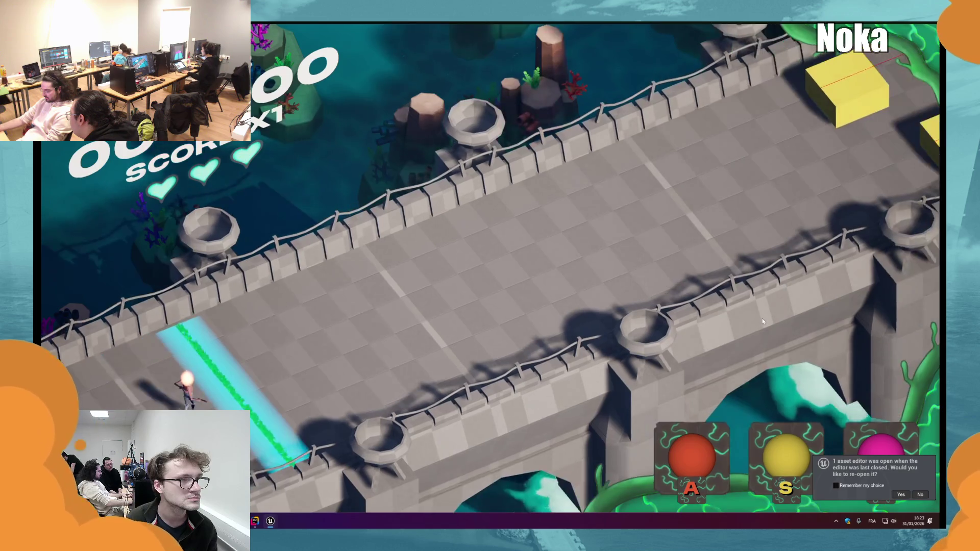
Step: Dismiss the Alt+Tab window list, hit two yellow notes and a pink note, then stop the session
{"action": "key", "text": "alt+Tab"}
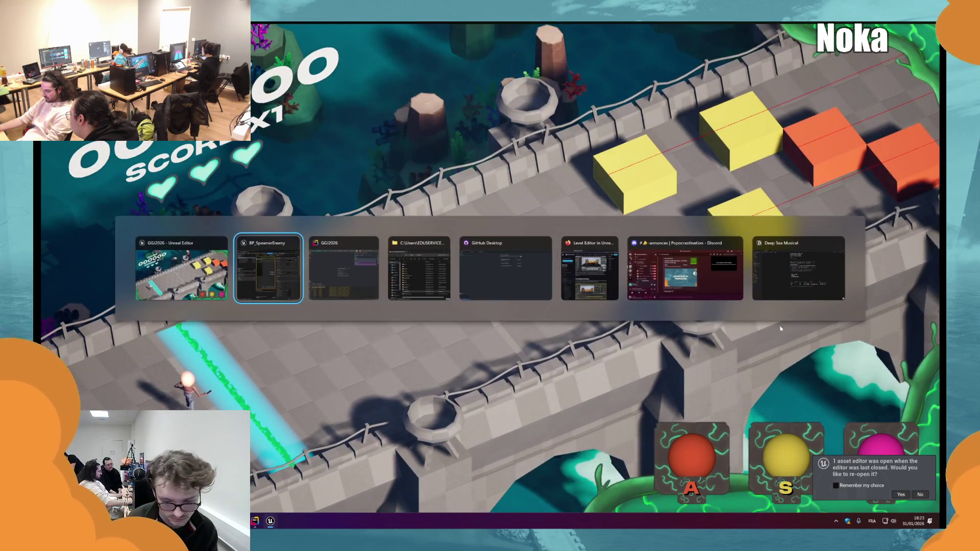
{"action": "key", "text": "alt+Tab"}
{"action": "key", "text": "alt+Tab"}
{"action": "key", "text": "alt+Tab"}
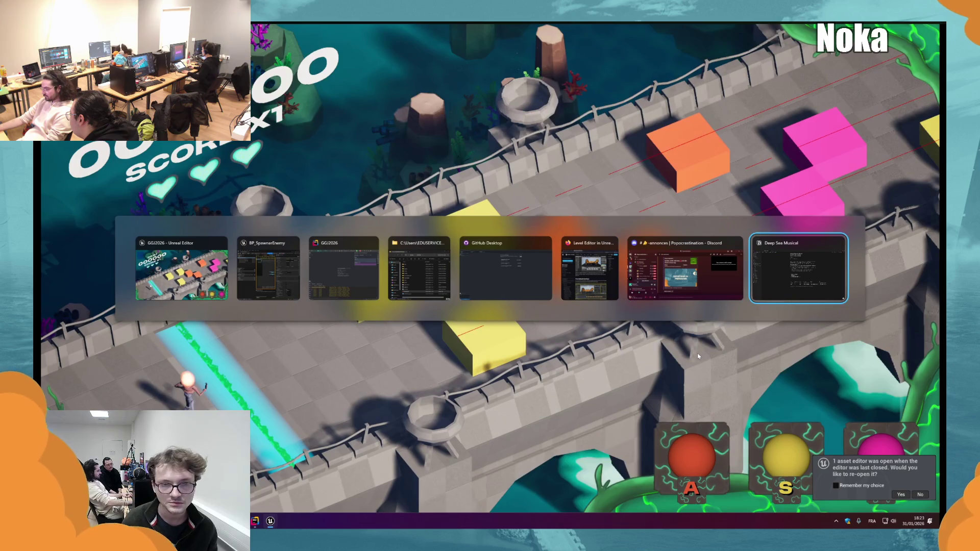
{"action": "key", "text": "Escape"}
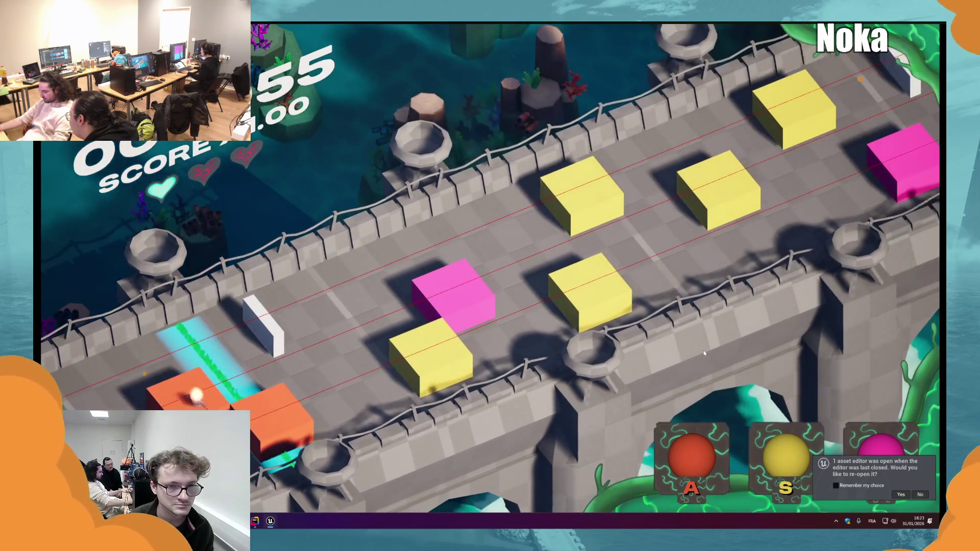
{"action": "key", "text": "s"}
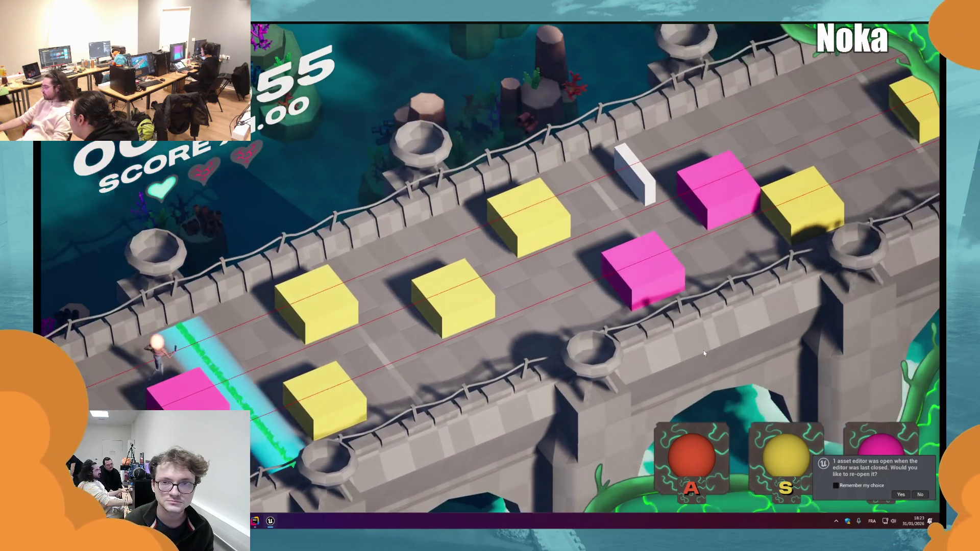
{"action": "key", "text": "s"}
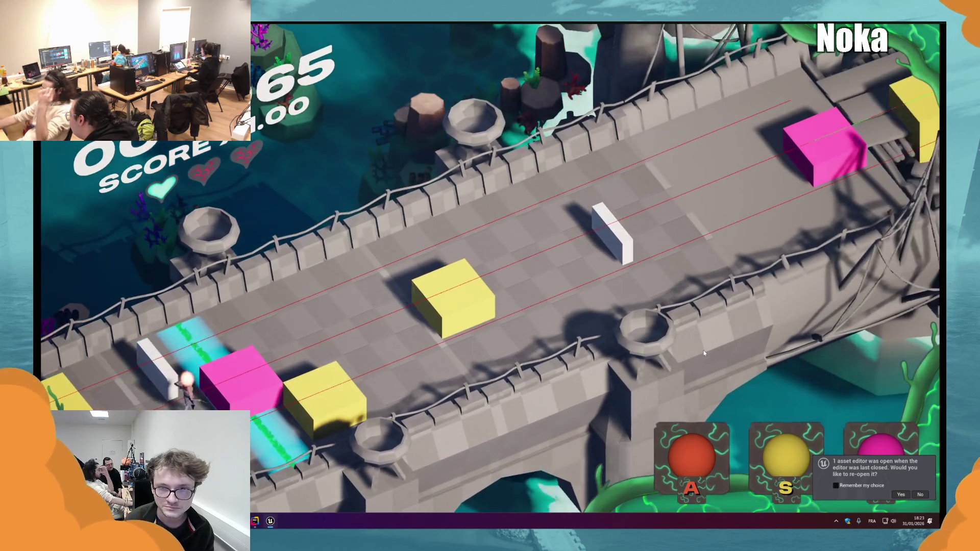
{"action": "key", "text": "d"}
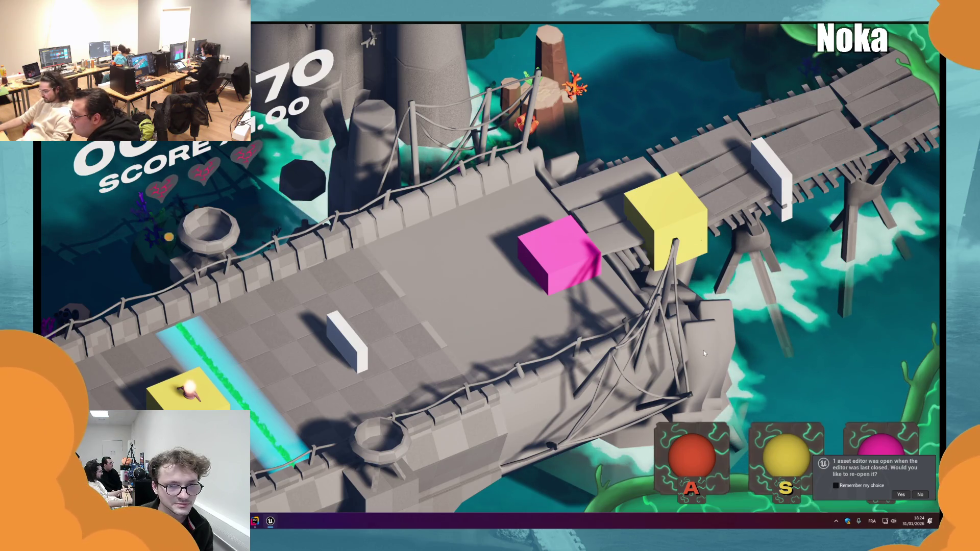
{"action": "key", "text": "Escape"}
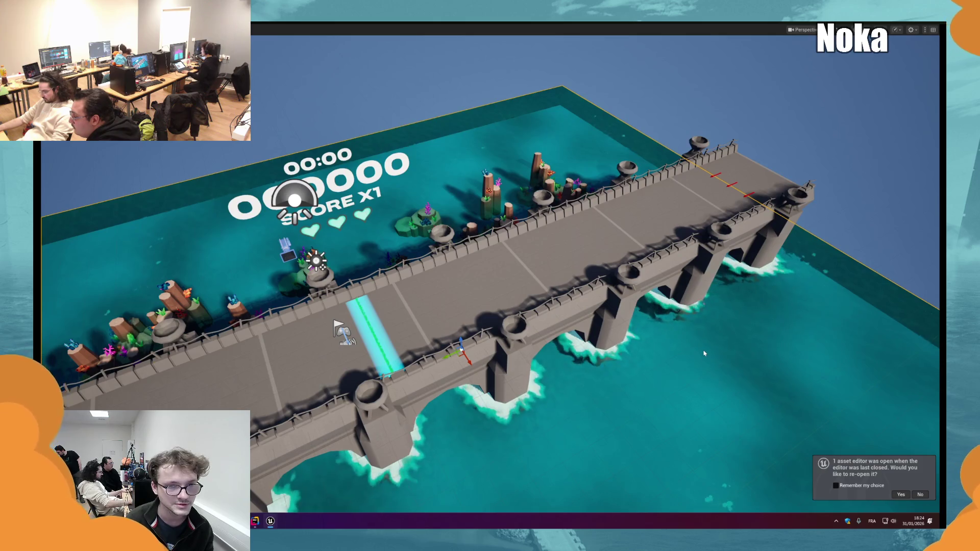
{"action": "key", "text": "alt+p"}
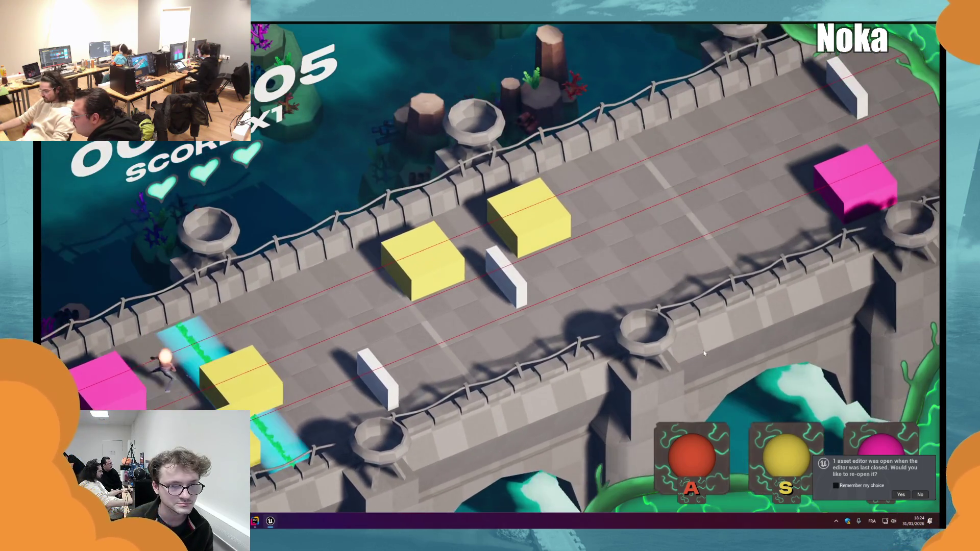
{"action": "key", "text": "d"}
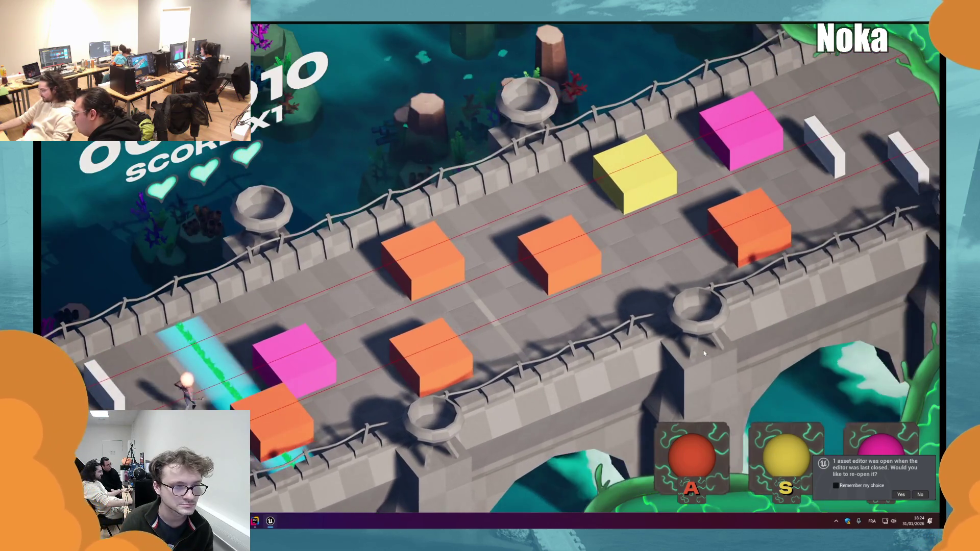
{"action": "key", "text": "d"}
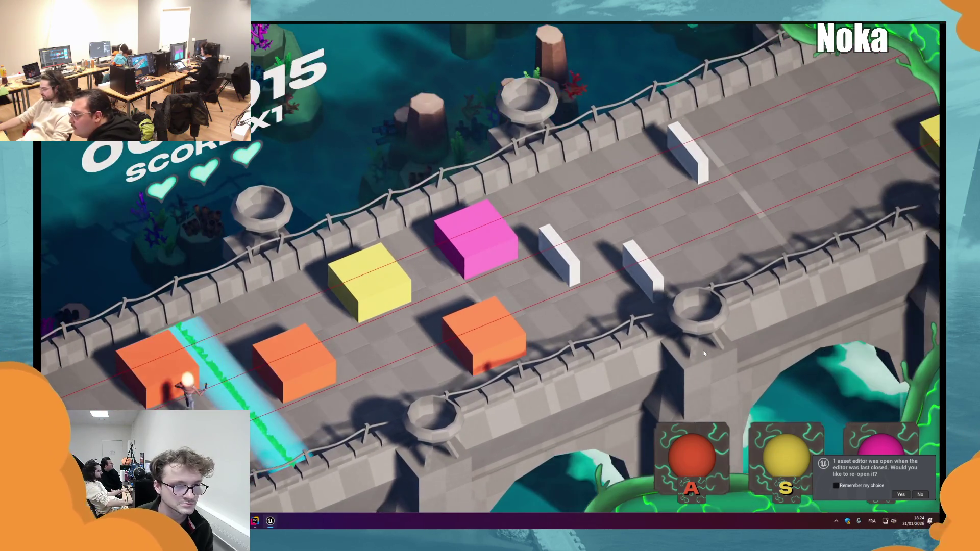
{"action": "key", "text": "a"}
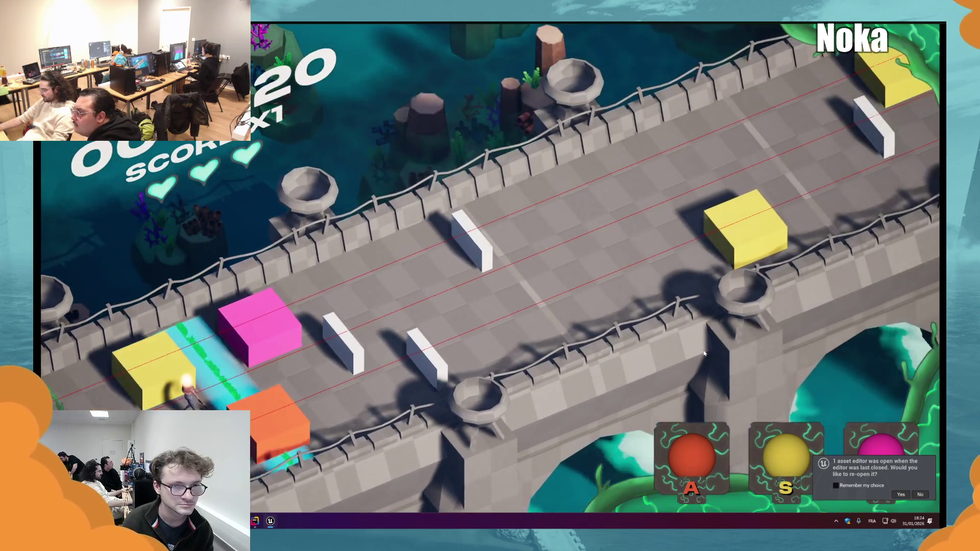
{"action": "key", "text": "d"}
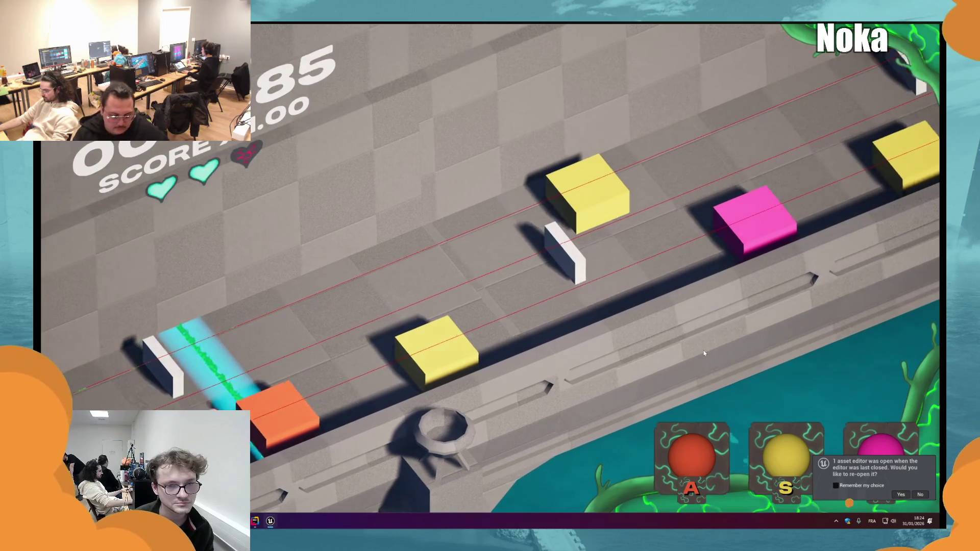
{"action": "key", "text": "a"}
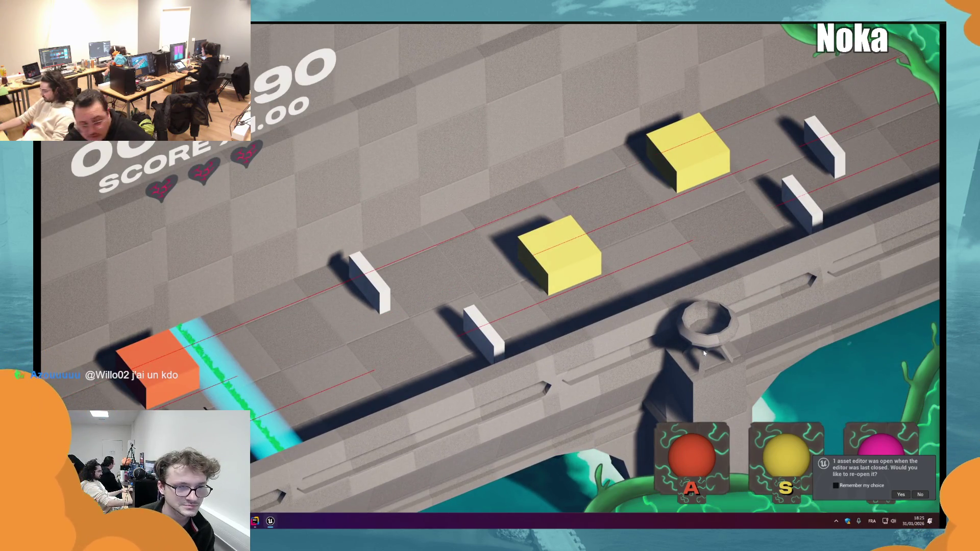
{"action": "key", "text": "Escape"}
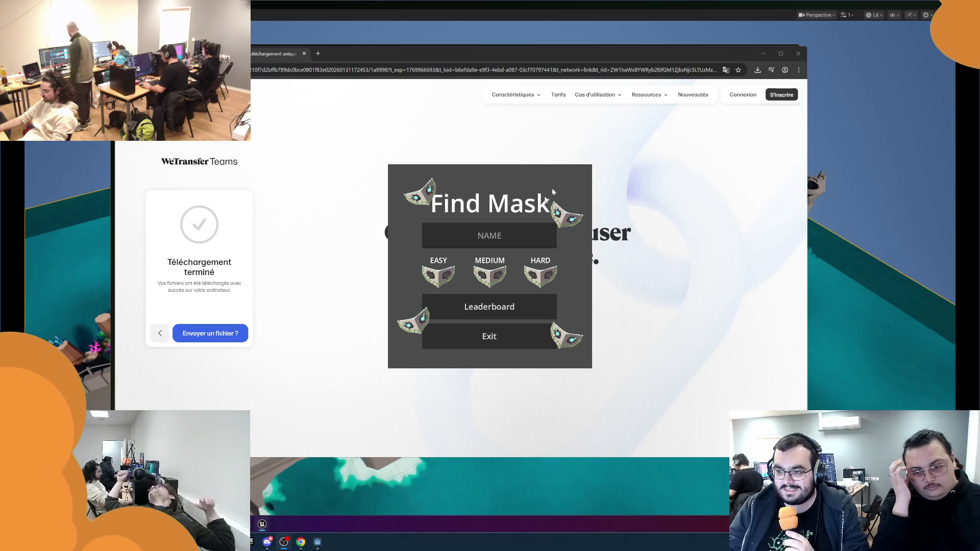
Step: Bring Find Mask forward, type a one-letter player name, and start a HARD round
{"action": "left_click", "coordinate": [509, 184]}
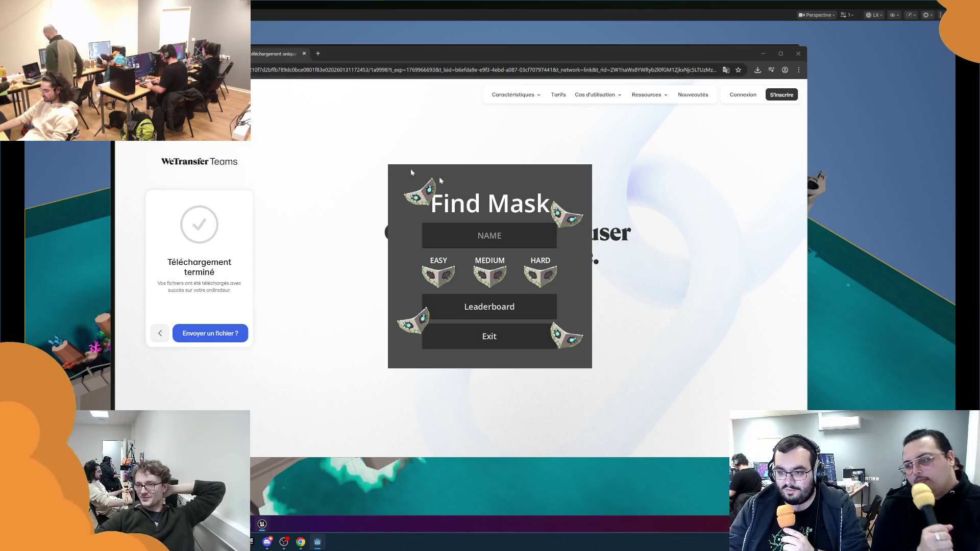
{"action": "mouse_move", "coordinate": [370, 43]}
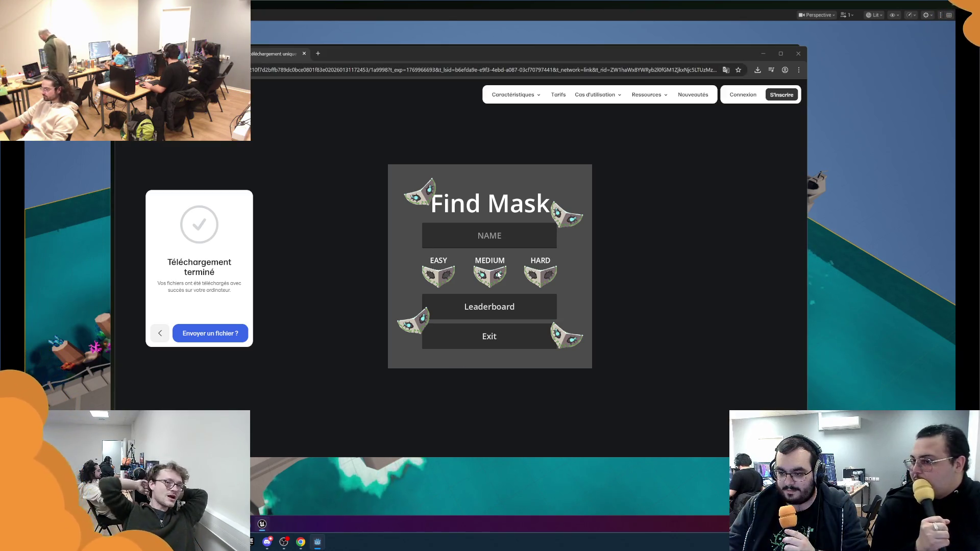
{"action": "left_click", "coordinate": [502, 229]}
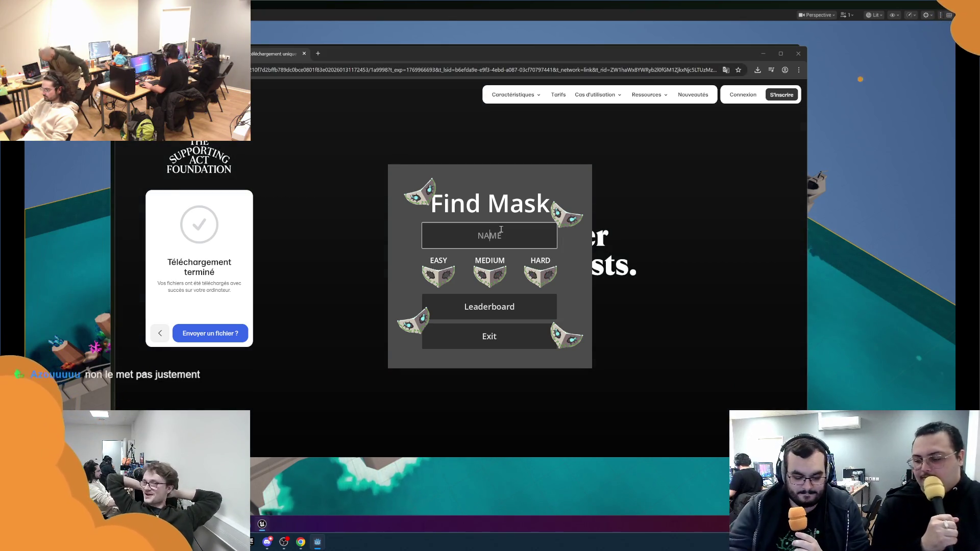
{"action": "type", "text": "W"}
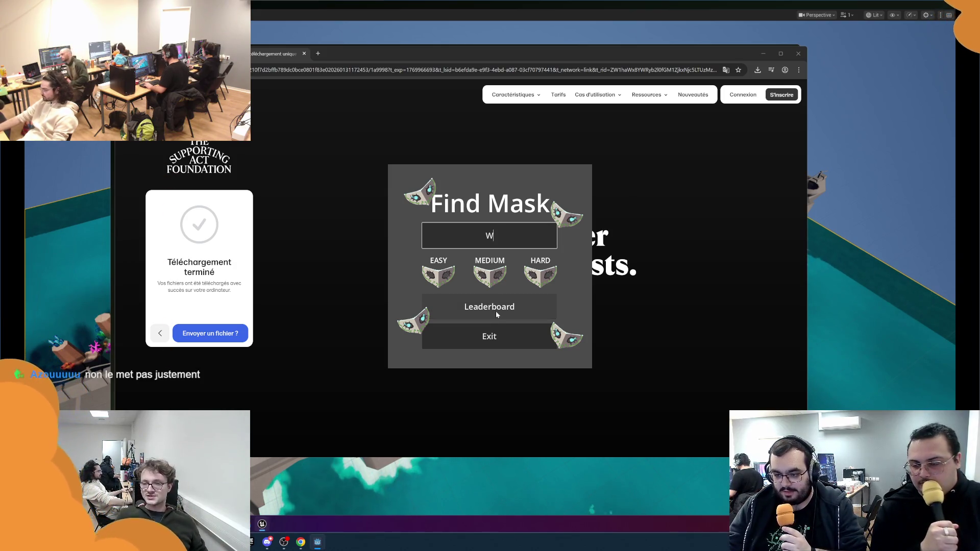
{"action": "left_click", "coordinate": [538, 278]}
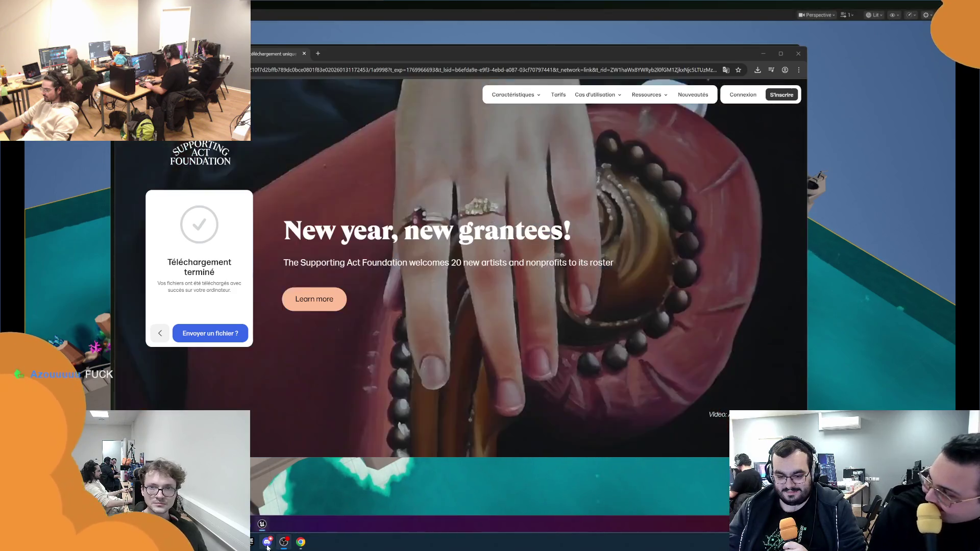
{"action": "mouse_move", "coordinate": [268, 545]}
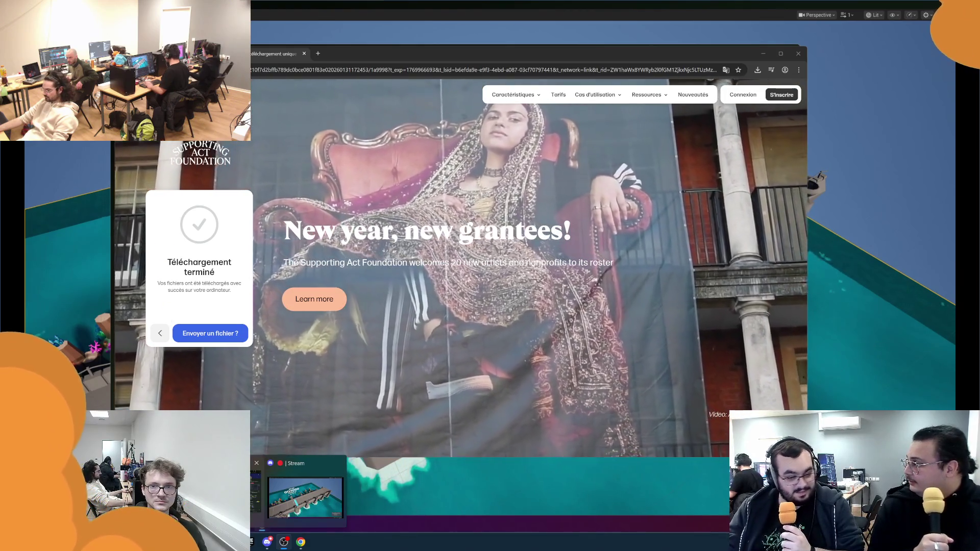
Step: Bring the Twitch window, then the Chrome window, forward and show Chrome's recent downloads list
{"action": "mouse_move", "coordinate": [303, 531]}
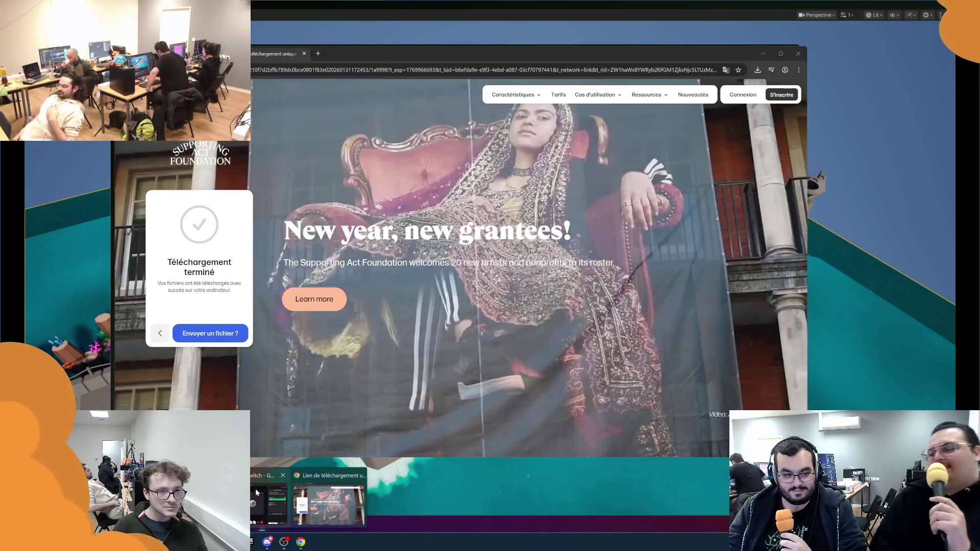
{"action": "left_click", "coordinate": [255, 488]}
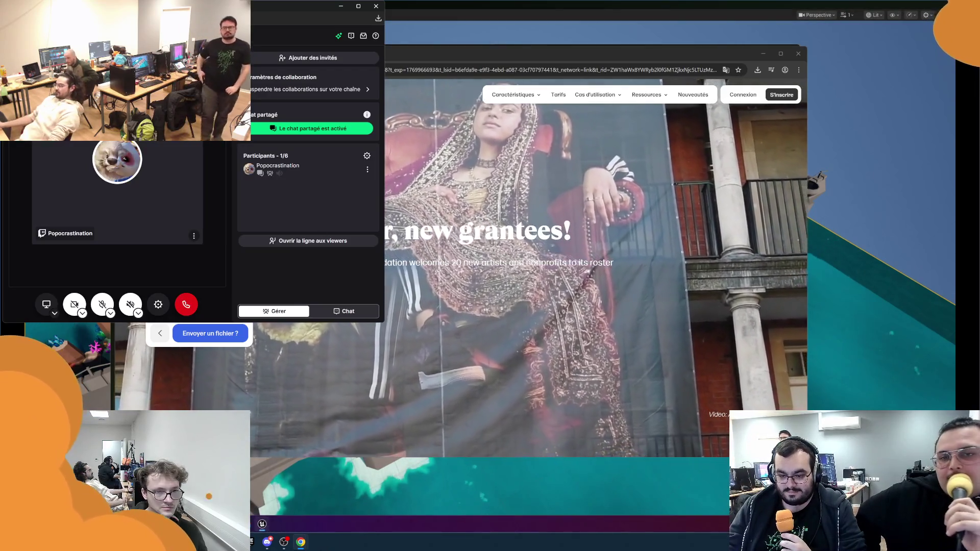
{"action": "left_click", "coordinate": [306, 485]}
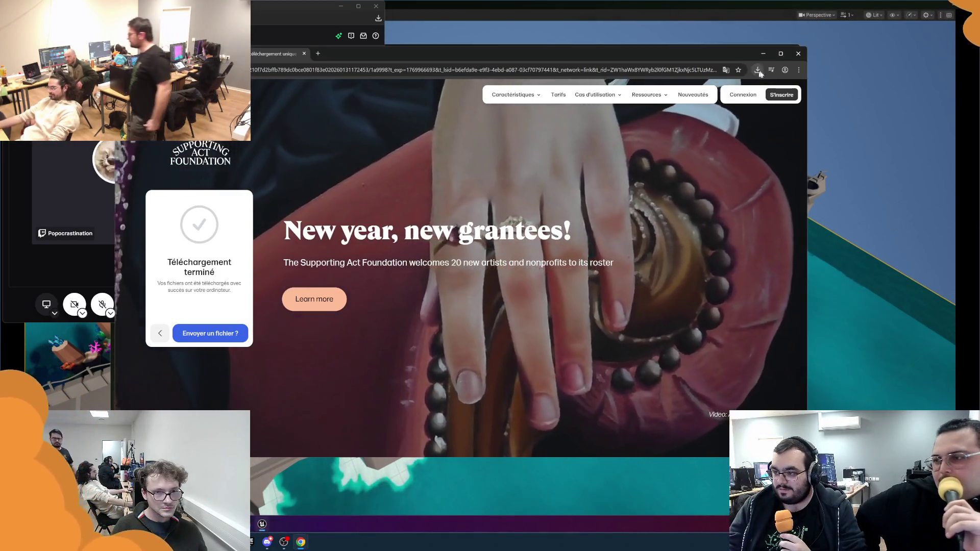
{"action": "left_click", "coordinate": [757, 70]}
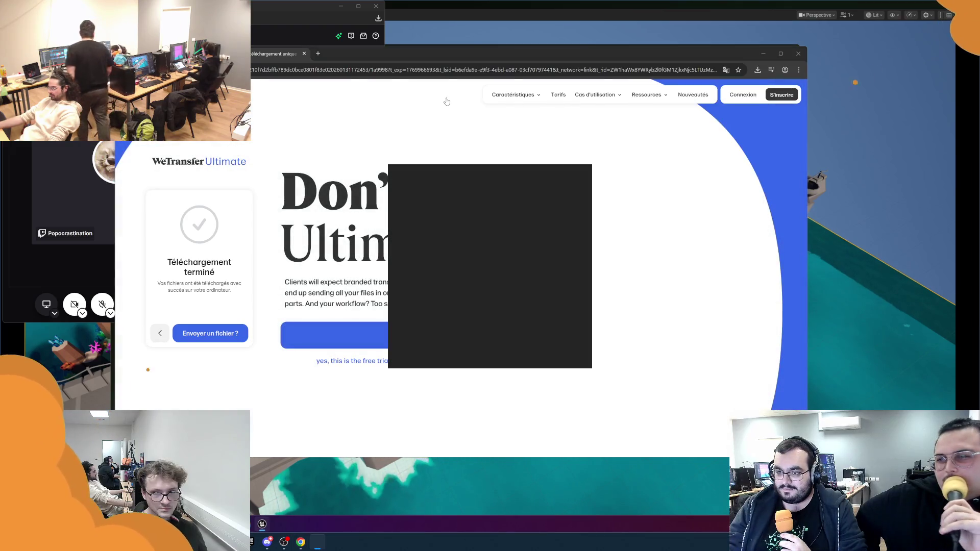
Step: Launch Find Mask, check its leaderboard, start an EASY round, then close it and switch to OBS
{"action": "left_click", "coordinate": [498, 238]}
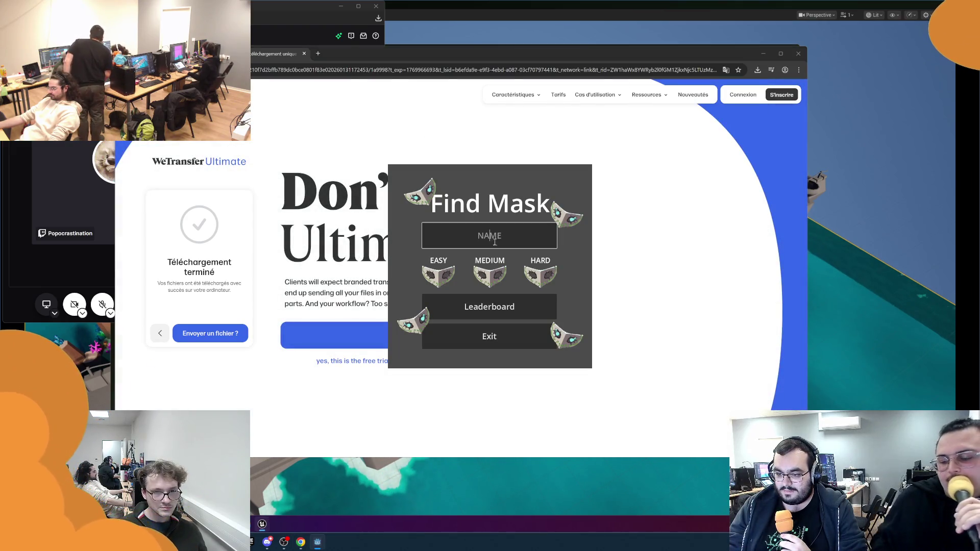
{"action": "left_click", "coordinate": [468, 304]}
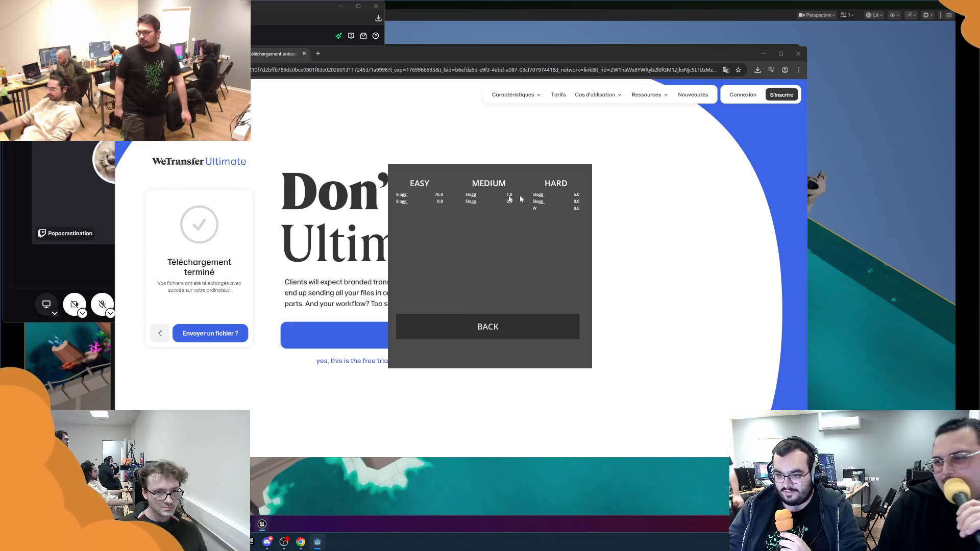
{"action": "left_click", "coordinate": [478, 328]}
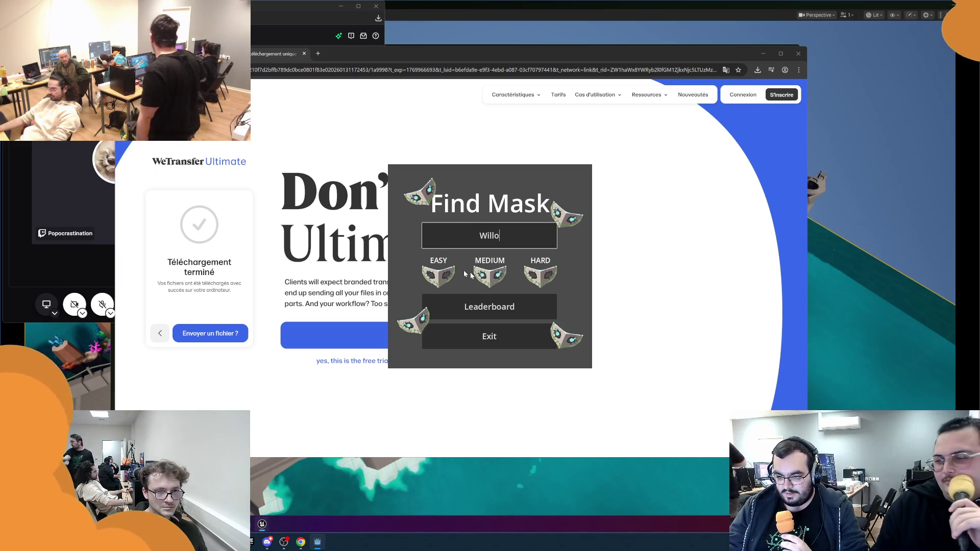
{"action": "left_click", "coordinate": [443, 275]}
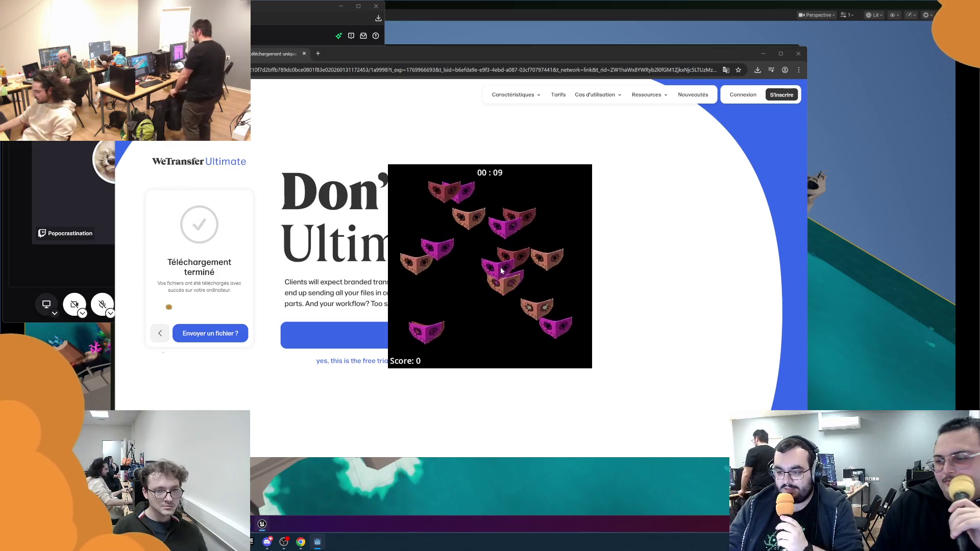
{"action": "left_click", "coordinate": [529, 313]}
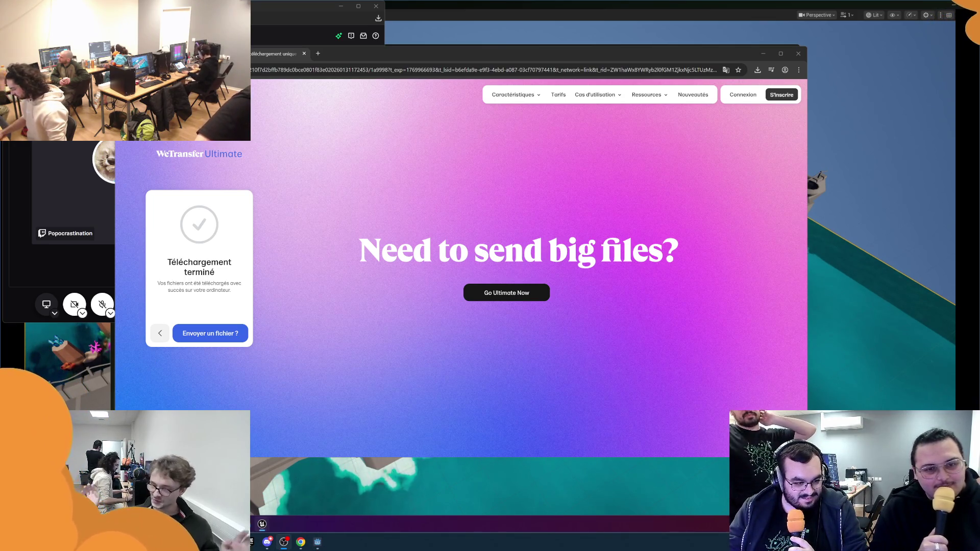
{"action": "key", "text": "alt+Tab"}
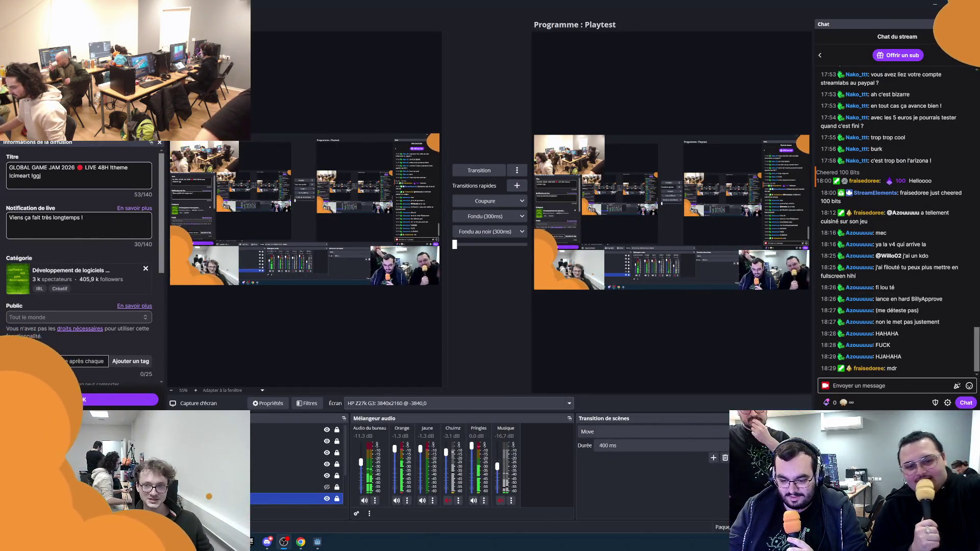
Step: Switch back to the Find Mask window and start a new round by picking a difficulty mask
{"action": "key", "text": "alt+Tab"}
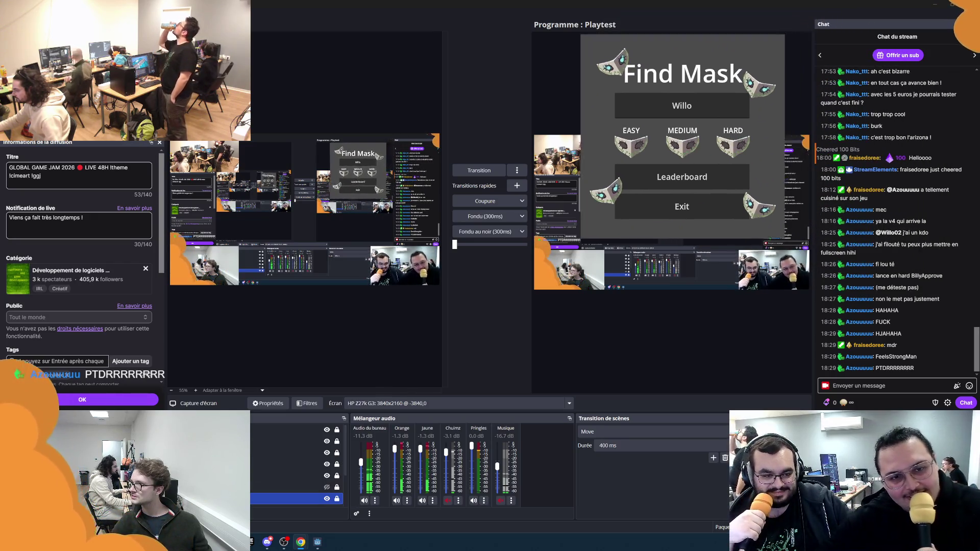
{"action": "left_click", "coordinate": [593, 178]}
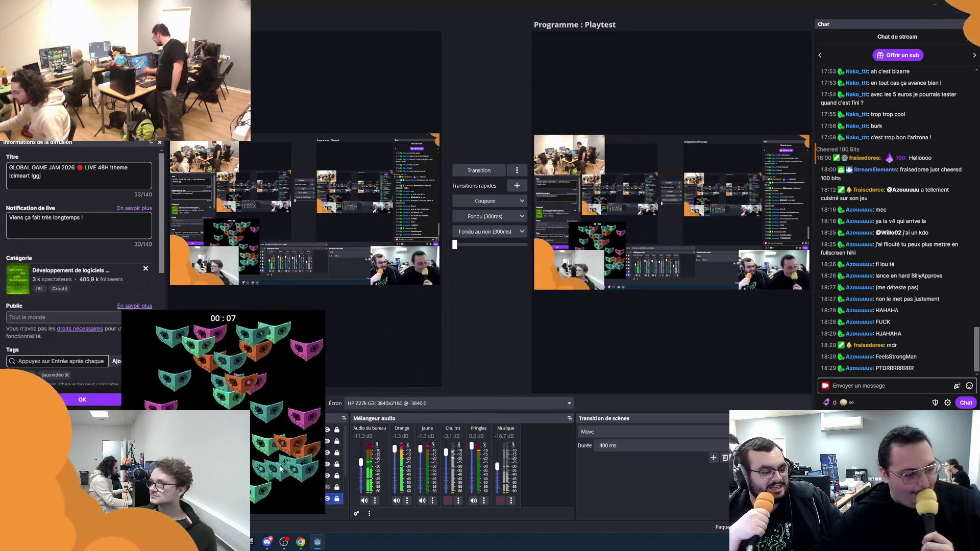
Step: Pick the matching mask, then return from the end screen to the Find Mask main menu
{"action": "left_click", "coordinate": [245, 418]}
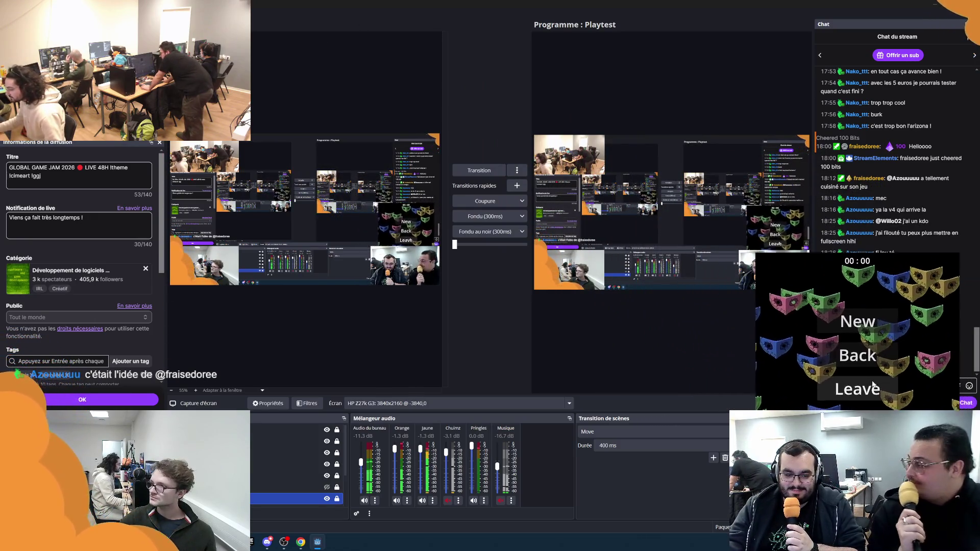
{"action": "left_click", "coordinate": [735, 423]}
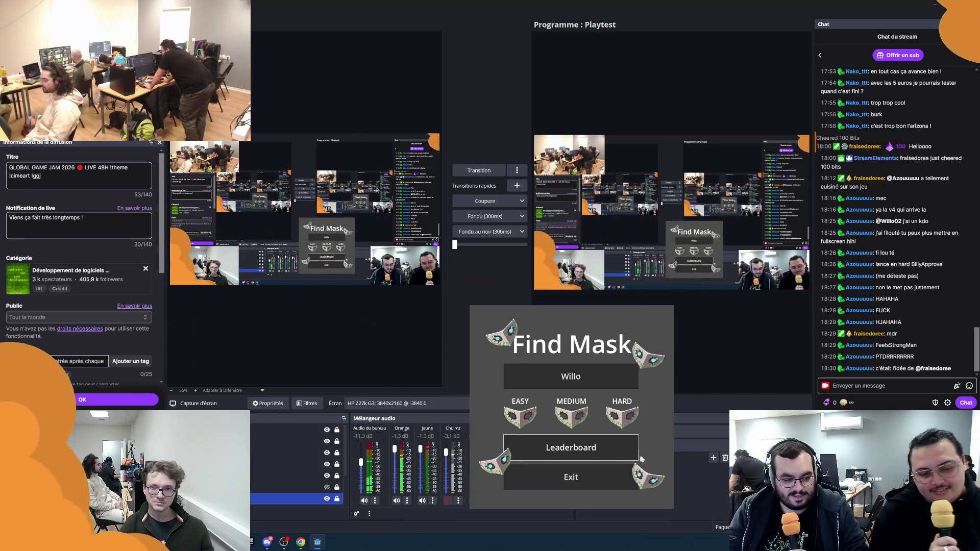
Step: Show the Find Mask leaderboard with its EASY, MEDIUM and HARD scores
{"action": "left_click", "coordinate": [713, 369]}
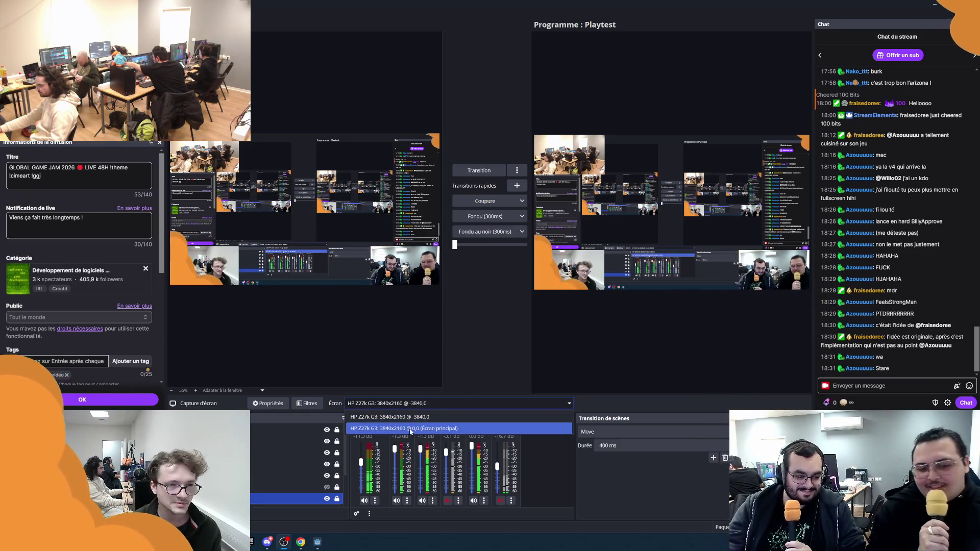
Step: Leave OBS Studio and bring up the Unreal Engine island level window
{"action": "key", "text": "alt+Tab"}
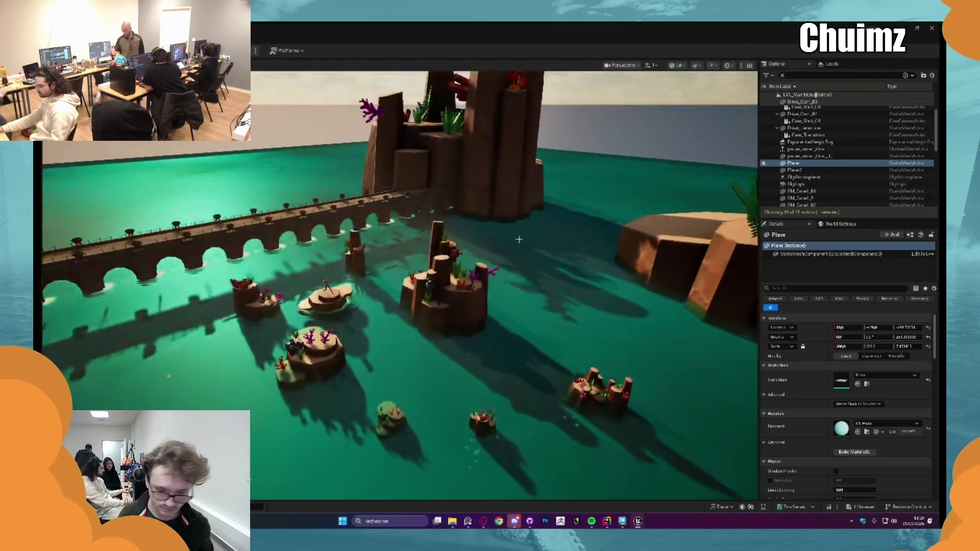
Step: Show the Content Drawer and go up to the parent static-mesh folder
{"action": "key", "text": "ctrl+space"}
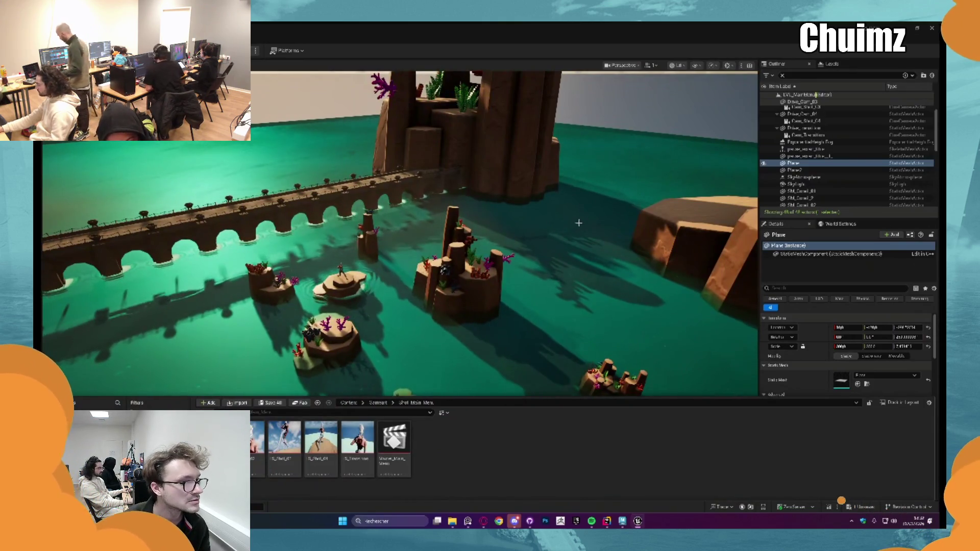
{"action": "left_click", "coordinate": [378, 402]}
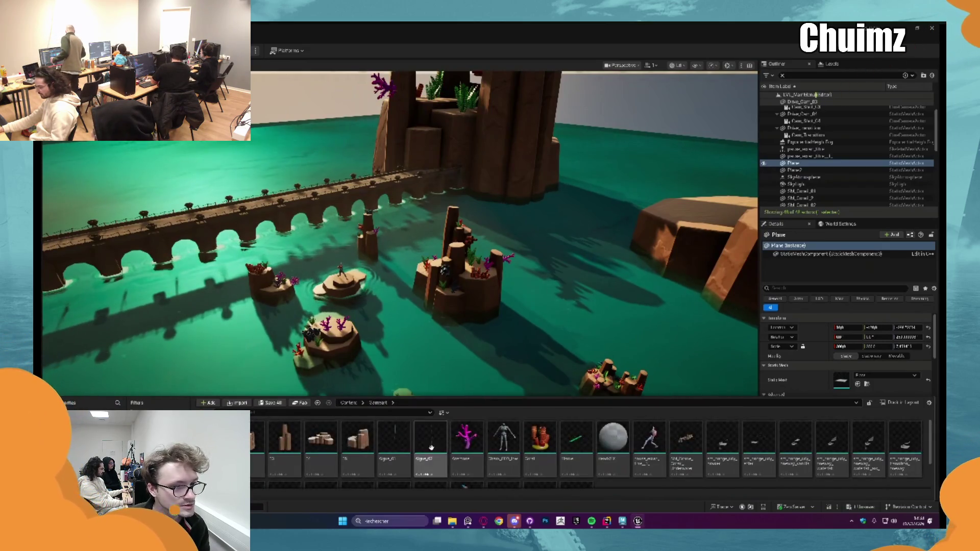
Step: Place a sm_bridge_plank_b plank beside the bridge and frame it in the viewport
{"action": "scroll", "coordinate": [719, 432], "scroll_direction": "down", "scroll_amount": 2}
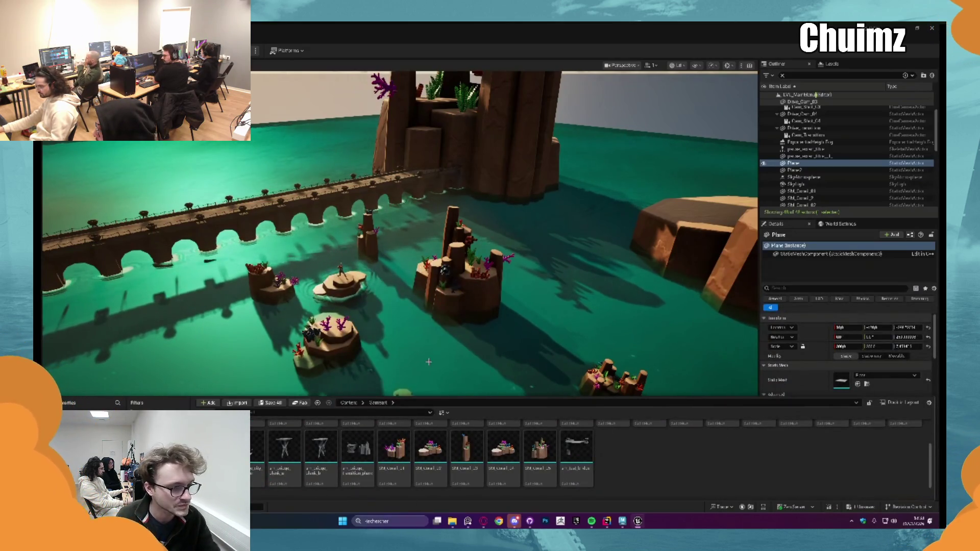
{"action": "right_click_drag", "start_coordinate": [436, 338], "coordinate": [525, 79]}
{"action": "key", "text": "ctrl+space"}
{"action": "mouse_move", "coordinate": [321, 459]}
{"action": "left_mouse_down"}
{"action": "mouse_move", "coordinate": [388, 170]}
{"action": "mouse_move", "coordinate": [408, 222]}
{"action": "mouse_move", "coordinate": [410, 271]}
{"action": "mouse_move", "coordinate": [378, 289]}
{"action": "left_mouse_up"}
{"action": "key", "text": "f"}
{"action": "mouse_move", "coordinate": [386, 227]}
{"action": "left_mouse_down", "text": "alt"}
{"action": "mouse_move", "coordinate": [366, 146]}
{"action": "mouse_move", "coordinate": [402, 194]}
{"action": "mouse_move", "coordinate": [582, 237]}
{"action": "left_mouse_up", "text": "alt"}
{"action": "key", "text": "f"}
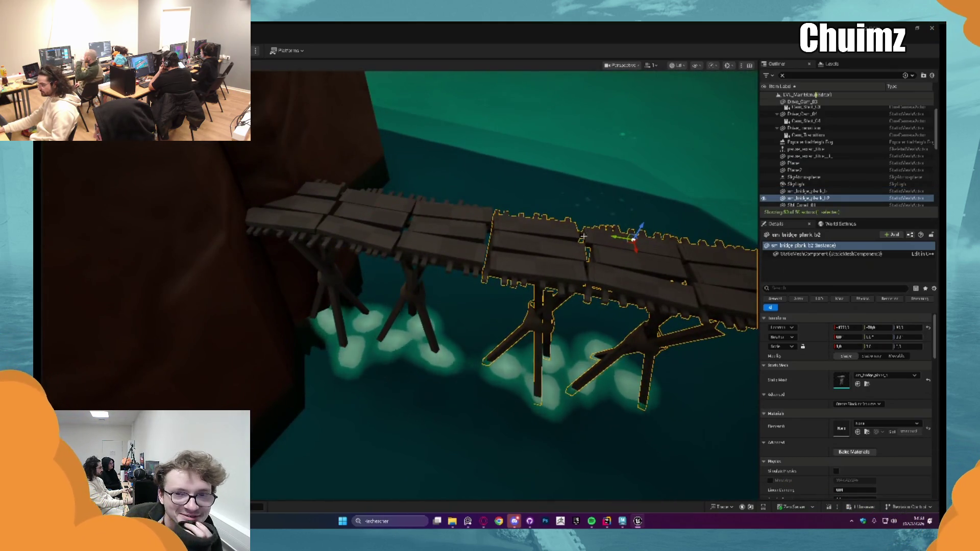
{"action": "scroll", "coordinate": [583, 237], "scroll_direction": "down", "scroll_amount": 5}
Step: Select the four bridge planks and lower them slightly toward the water
{"action": "left_click", "coordinate": [219, 209], "text": "ctrl"}
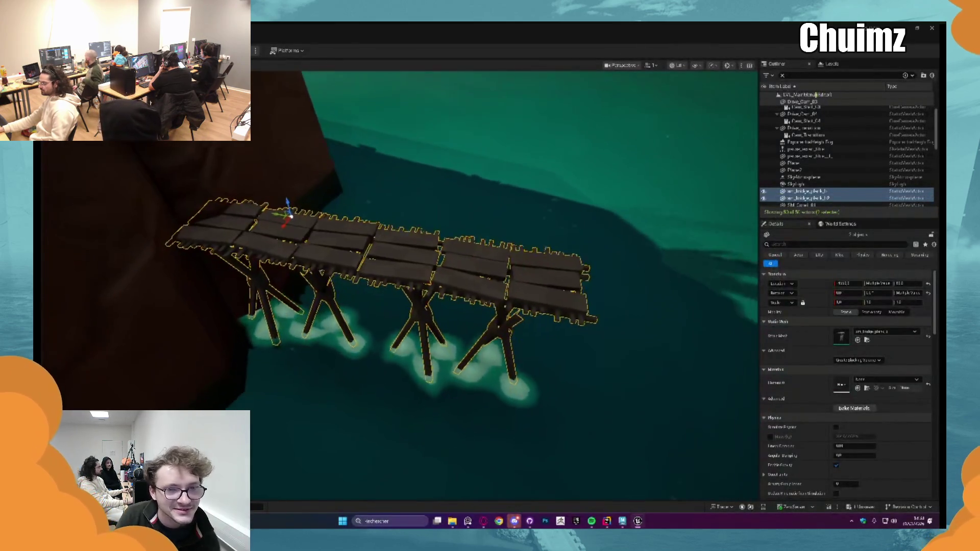
{"action": "mouse_move", "coordinate": [287, 216]}
{"action": "left_mouse_down", "text": "alt"}
{"action": "mouse_move", "coordinate": [217, 285]}
{"action": "mouse_move", "coordinate": [482, 274]}
{"action": "left_mouse_up", "text": "alt"}
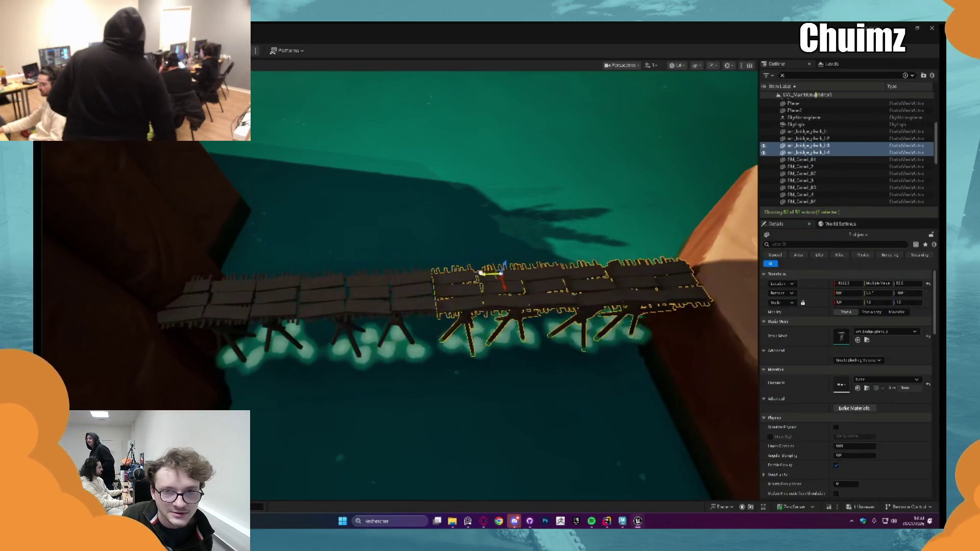
{"action": "key", "text": "Escape"}
{"action": "mouse_move", "coordinate": [481, 273]}
{"action": "right_mouse_down"}
{"action": "mouse_move", "coordinate": [553, 271]}
{"action": "mouse_move", "coordinate": [553, 313]}
{"action": "right_mouse_up"}
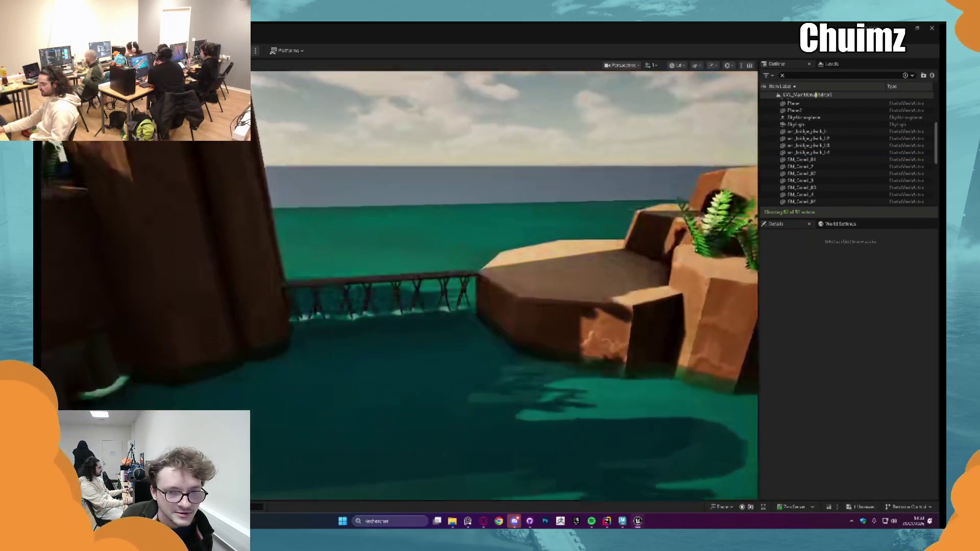
{"action": "left_click", "coordinate": [305, 282]}
{"action": "left_click", "coordinate": [352, 281], "text": "ctrl"}
{"action": "left_click", "coordinate": [408, 280], "text": "ctrl"}
{"action": "left_click", "coordinate": [454, 275], "text": "ctrl"}
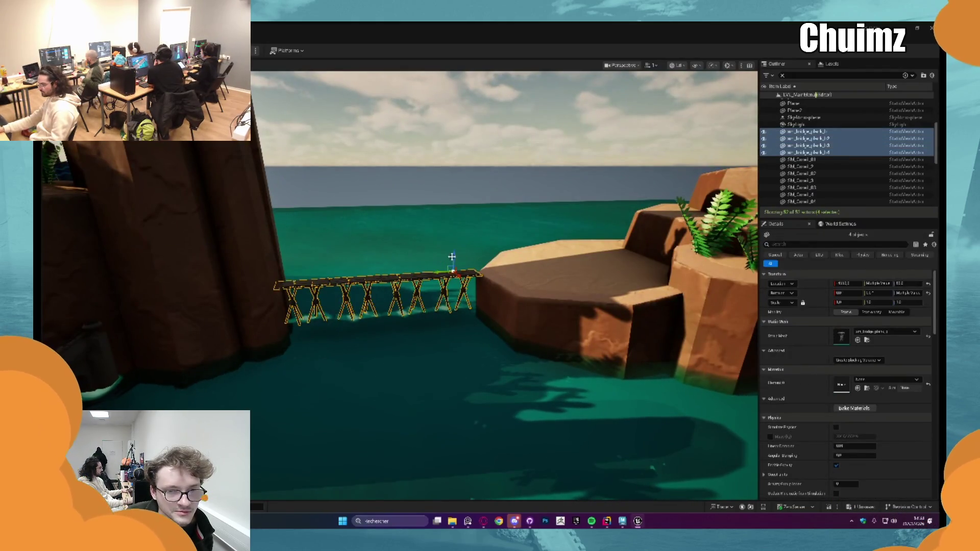
{"action": "left_click_drag", "start_coordinate": [451, 257], "coordinate": [452, 261]}
{"action": "key", "text": "Escape"}
Step: Duplicate coral rock SM_Corail_02, place the copy near the upper islet, and resize it
{"action": "right_click_drag", "start_coordinate": [507, 259], "coordinate": [508, 258]}
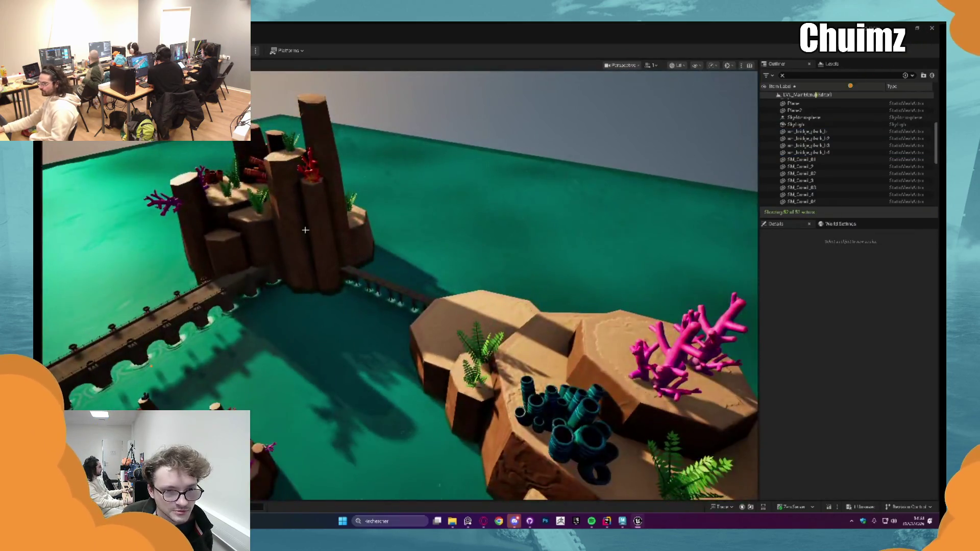
{"action": "left_click", "coordinate": [490, 316]}
{"action": "right_click_drag", "start_coordinate": [489, 316], "coordinate": [490, 316]}
{"action": "right_click_drag", "start_coordinate": [566, 337], "coordinate": [567, 336]}
{"action": "mouse_move", "coordinate": [567, 336]}
{"action": "left_mouse_down", "text": "alt"}
{"action": "mouse_move", "coordinate": [423, 148]}
{"action": "mouse_move", "coordinate": [421, 164]}
{"action": "mouse_move", "coordinate": [439, 121]}
{"action": "mouse_move", "coordinate": [450, 178]}
{"action": "mouse_move", "coordinate": [421, 202]}
{"action": "left_mouse_up", "text": "alt"}
{"action": "key", "text": "w"}
{"action": "key", "text": "r"}
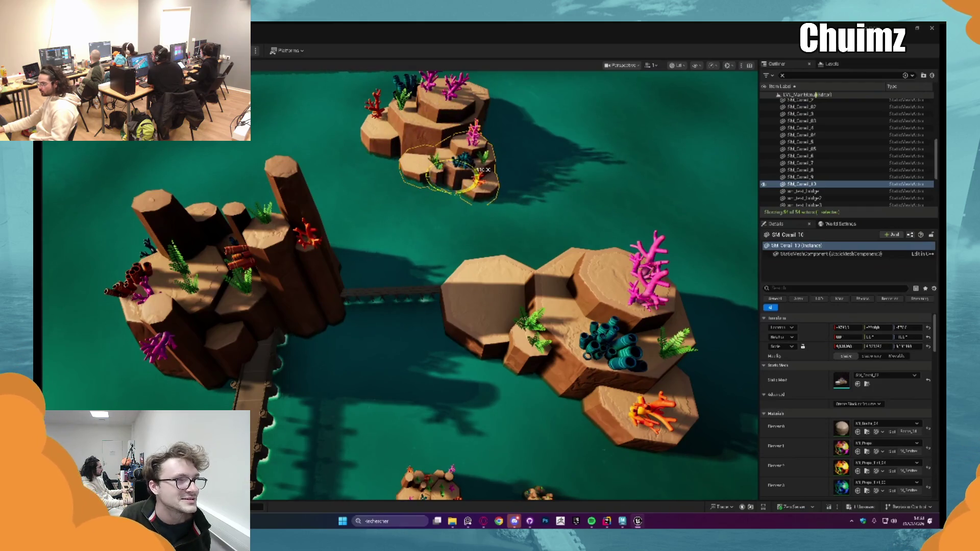
{"action": "key", "text": "Escape"}
Step: Shift coral rocks SM_Corail_9 and SM_Corail_10 slightly to the left
{"action": "left_click", "coordinate": [433, 139]}
{"action": "left_click", "coordinate": [449, 174], "text": "ctrl"}
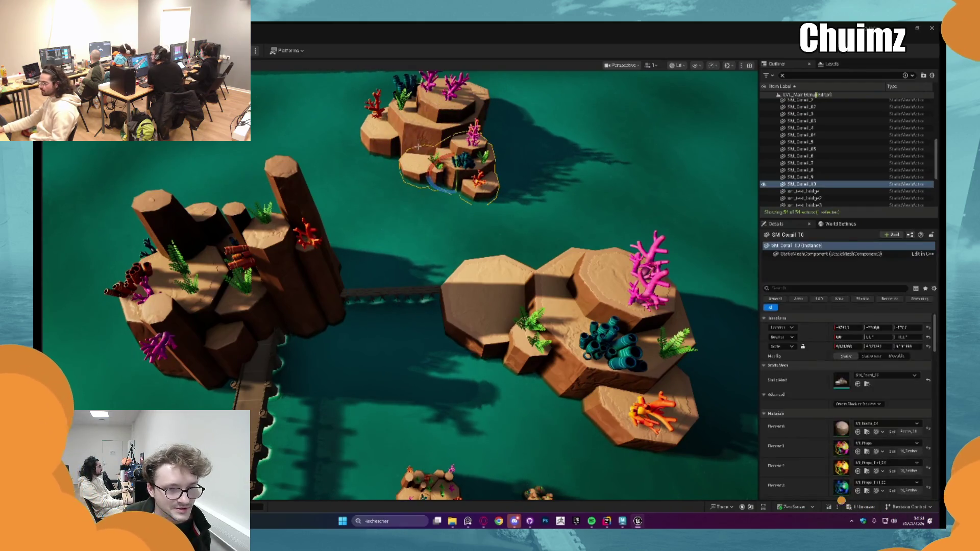
{"action": "mouse_move", "coordinate": [433, 139]}
{"action": "left_mouse_down"}
{"action": "mouse_move", "coordinate": [402, 139]}
{"action": "mouse_move", "coordinate": [417, 138]}
{"action": "left_mouse_up"}
{"action": "left_click", "coordinate": [336, 125]}
{"action": "scroll", "coordinate": [336, 125], "scroll_direction": "down", "scroll_amount": 1}
{"action": "key", "text": "ctrl+space"}
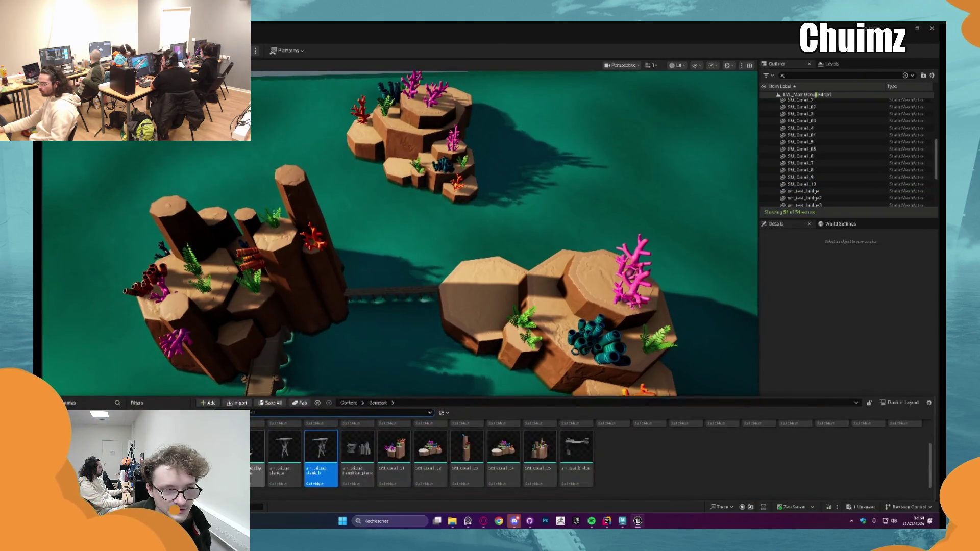
Step: Open Master_Main_Menu from Gameart > Shot Main Menu, play it, then return to the level
{"action": "left_click", "coordinate": [348, 403]}
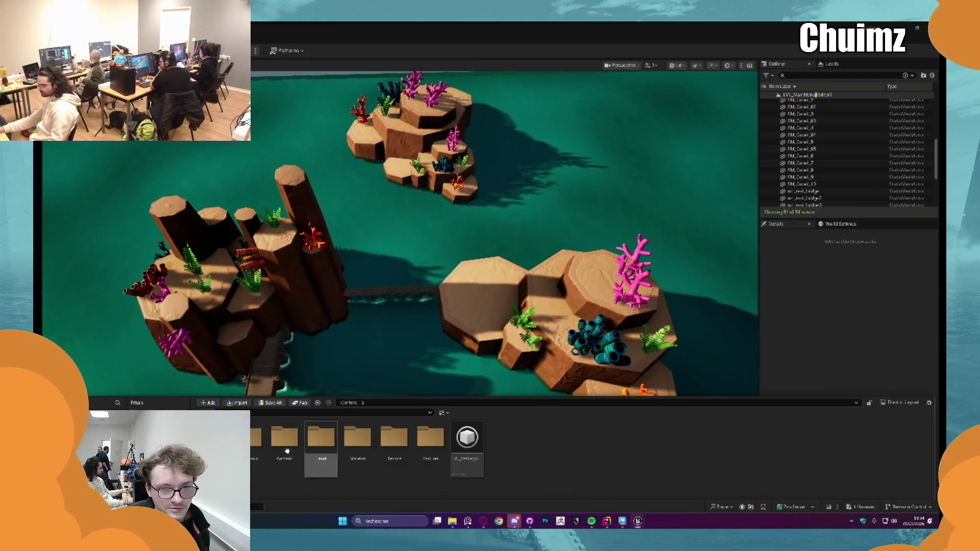
{"action": "double_click", "coordinate": [284, 436]}
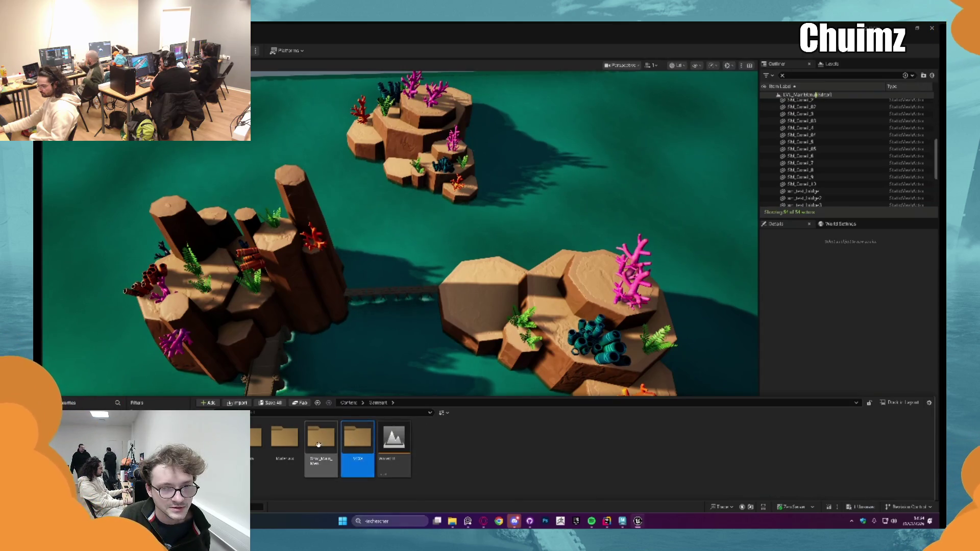
{"action": "double_click", "coordinate": [321, 438]}
{"action": "double_click", "coordinate": [393, 438]}
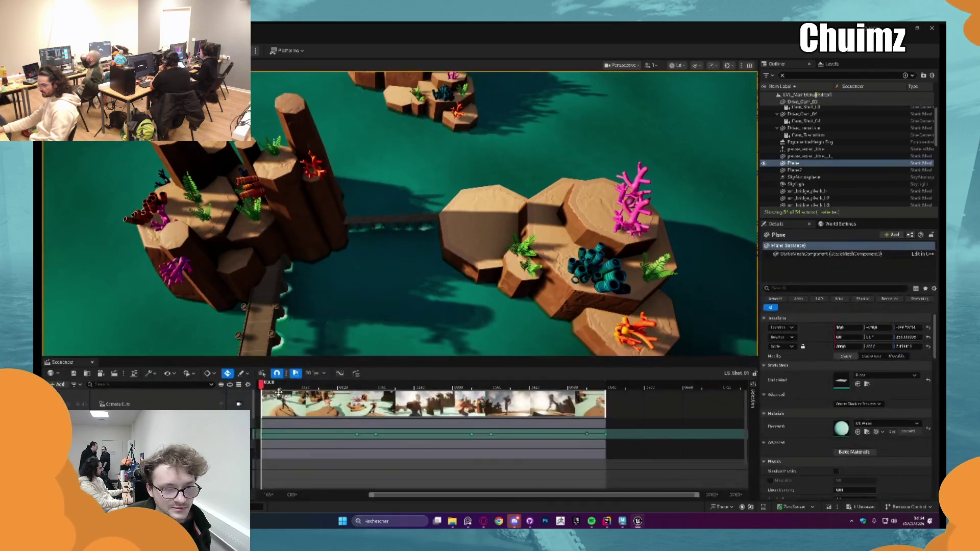
{"action": "key", "text": "space"}
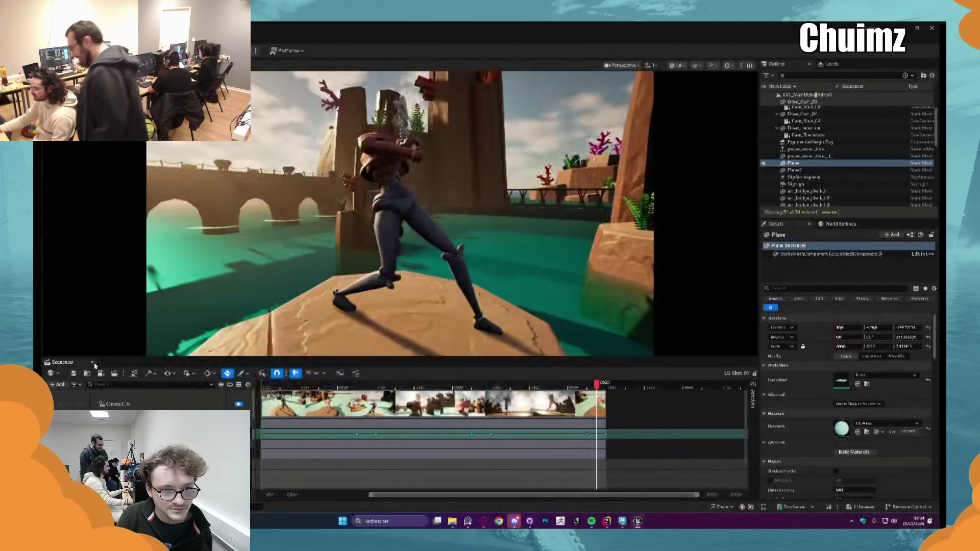
{"action": "left_click", "coordinate": [92, 362]}
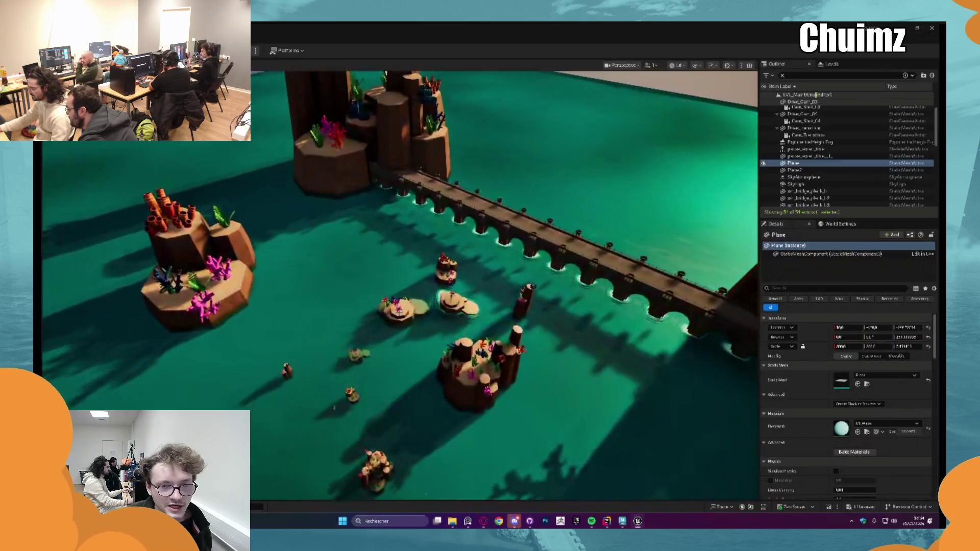
Step: Browse the Content Drawer up to the root Content folder and into Gameart
{"action": "key", "text": "ctrl+space"}
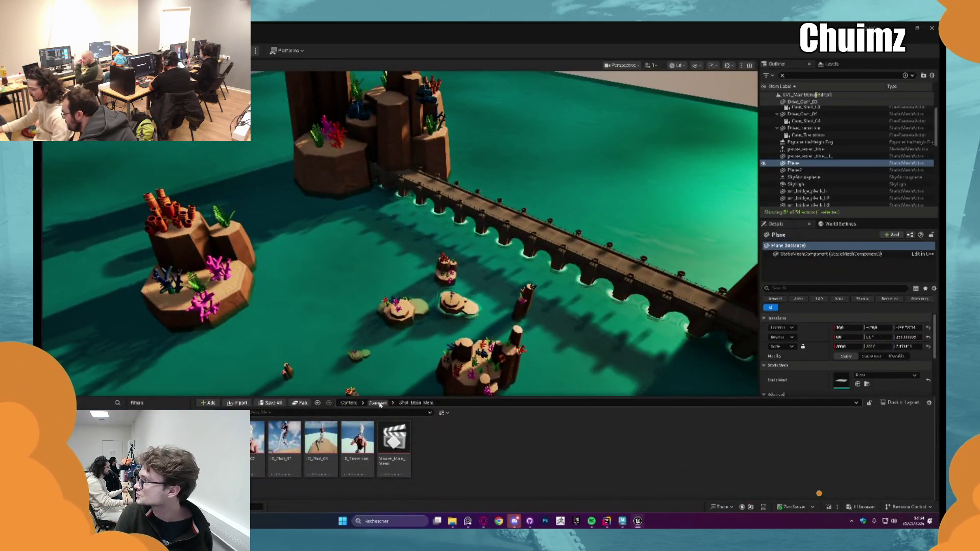
{"action": "left_click", "coordinate": [378, 404]}
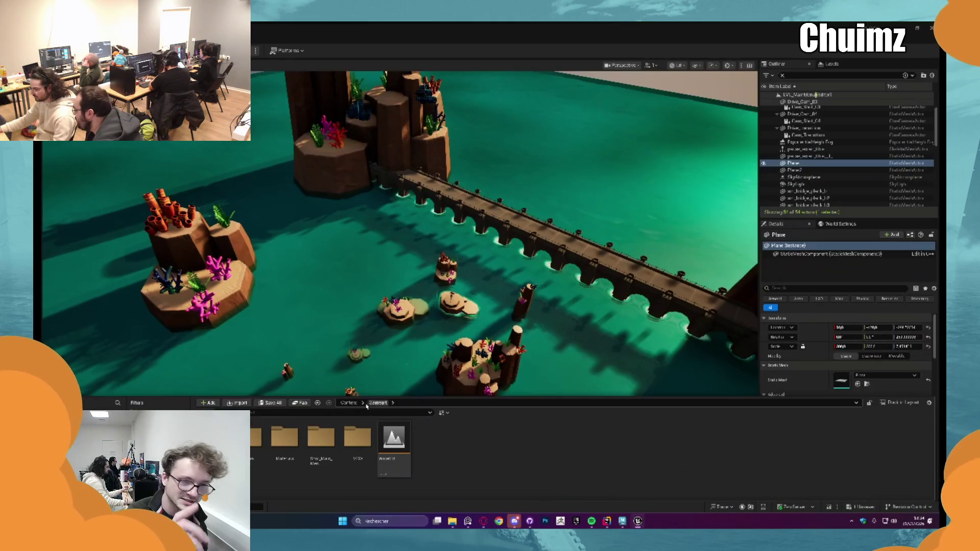
{"action": "left_click", "coordinate": [348, 403]}
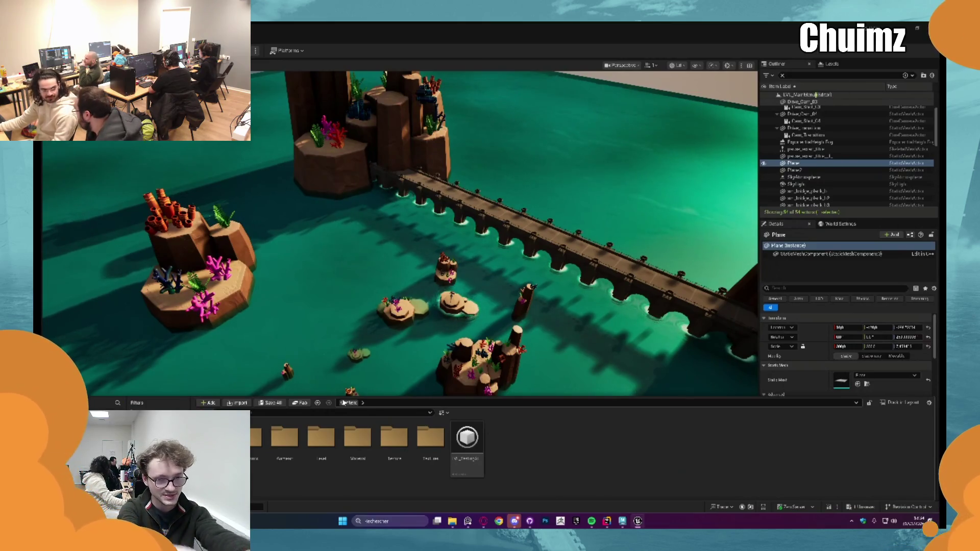
{"action": "double_click", "coordinate": [284, 437]}
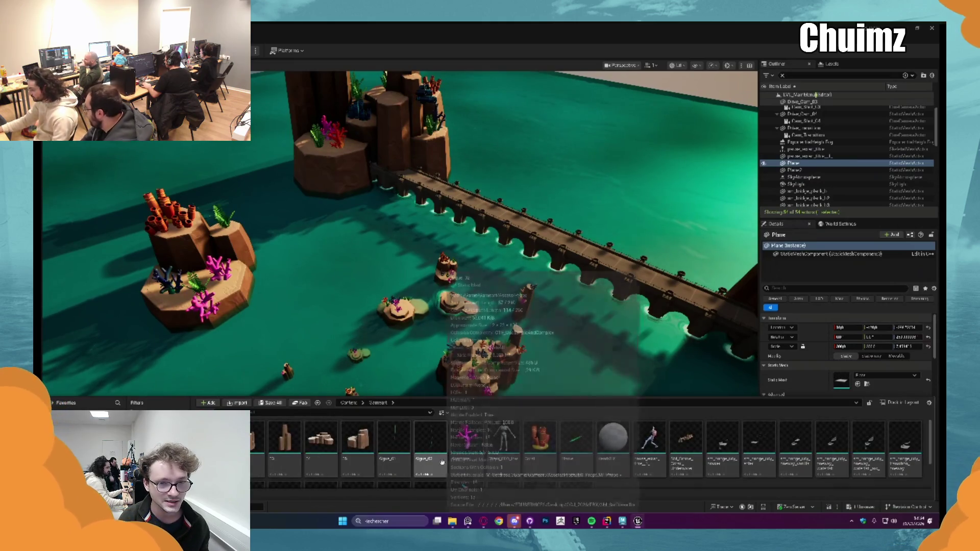
{"action": "scroll", "coordinate": [602, 444], "scroll_direction": "down", "scroll_amount": 3}
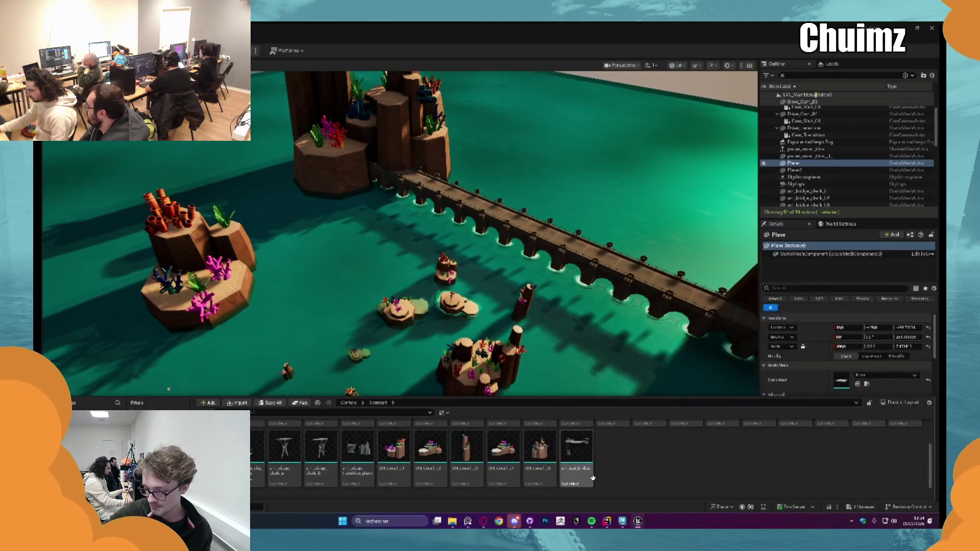
{"action": "scroll", "coordinate": [643, 468], "scroll_direction": "up", "scroll_amount": 2}
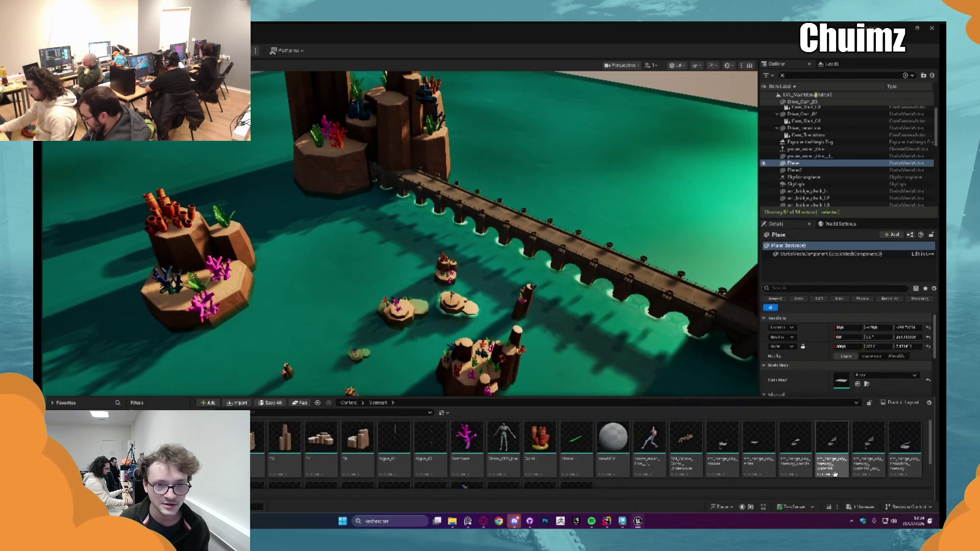
Step: Place the Plane mesh over the water beside the bridge and stretch it along X
{"action": "mouse_move", "coordinate": [585, 442]}
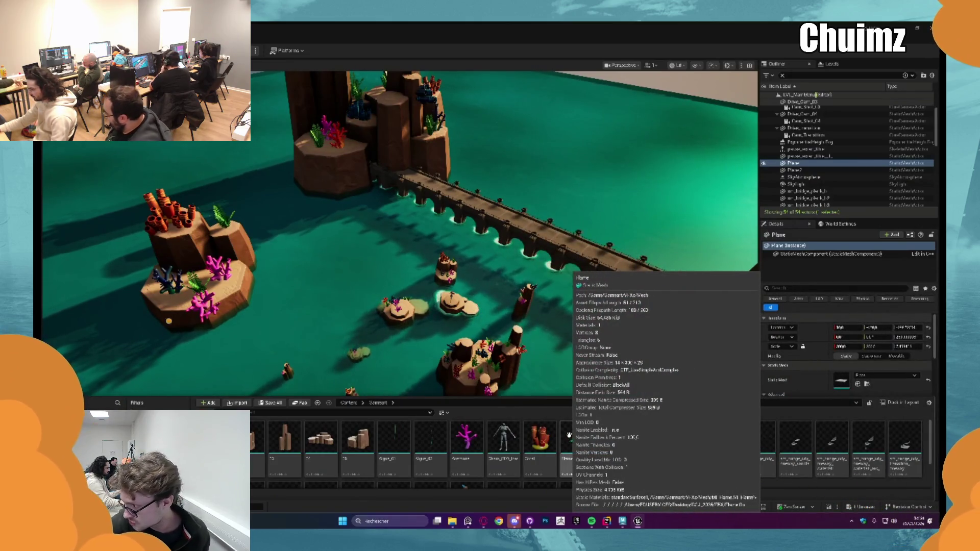
{"action": "mouse_move", "coordinate": [492, 444]}
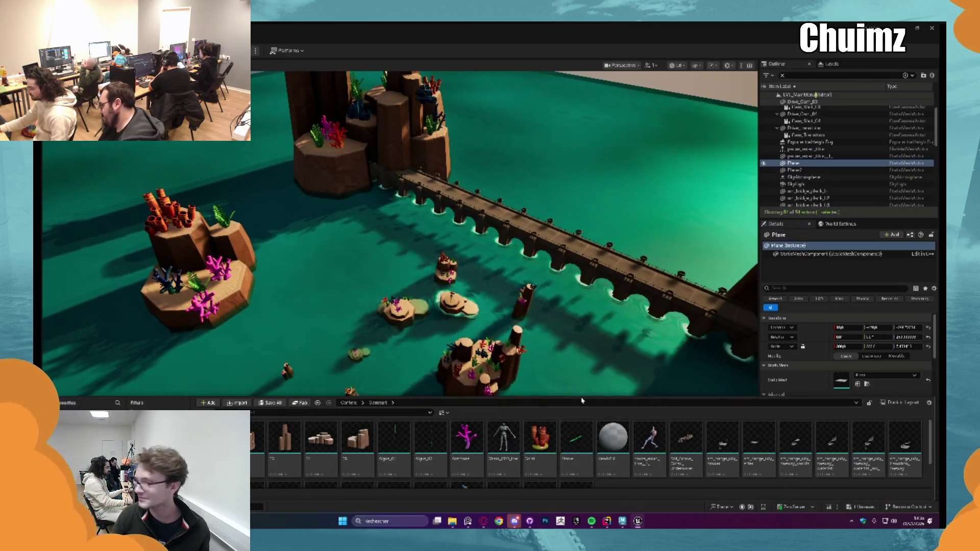
{"action": "left_click_drag", "start_coordinate": [576, 439], "coordinate": [294, 190]}
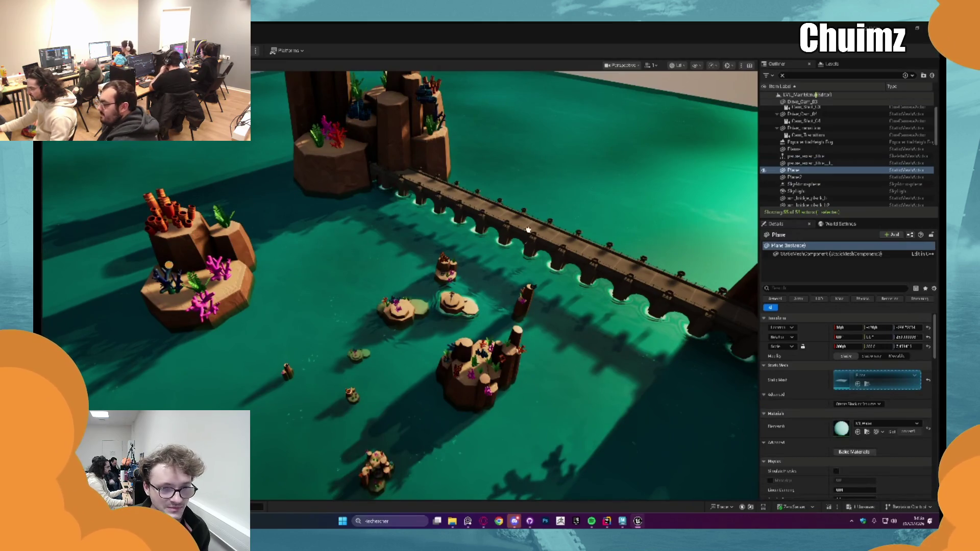
{"action": "left_click_drag", "start_coordinate": [568, 202], "coordinate": [568, 206]}
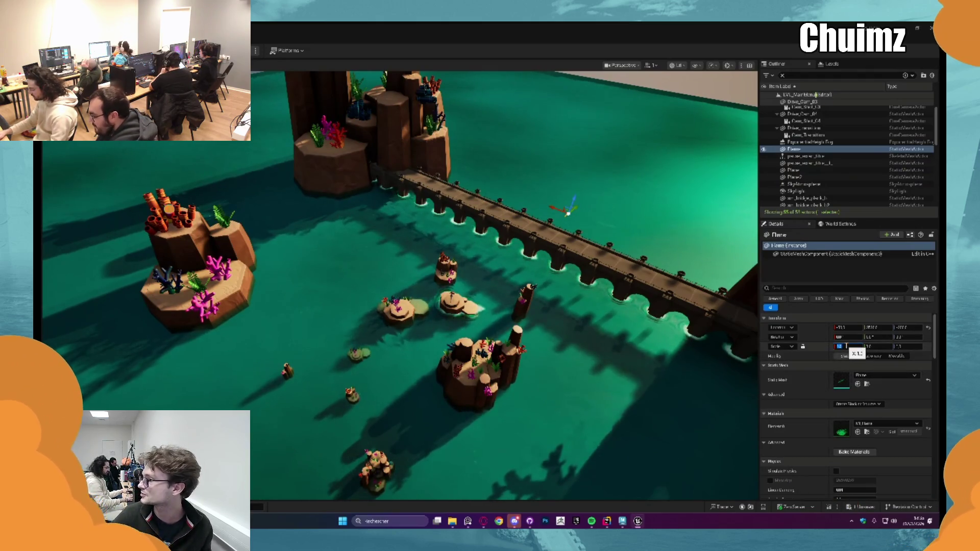
{"action": "left_click_drag", "start_coordinate": [846, 347], "coordinate": [847, 346]}
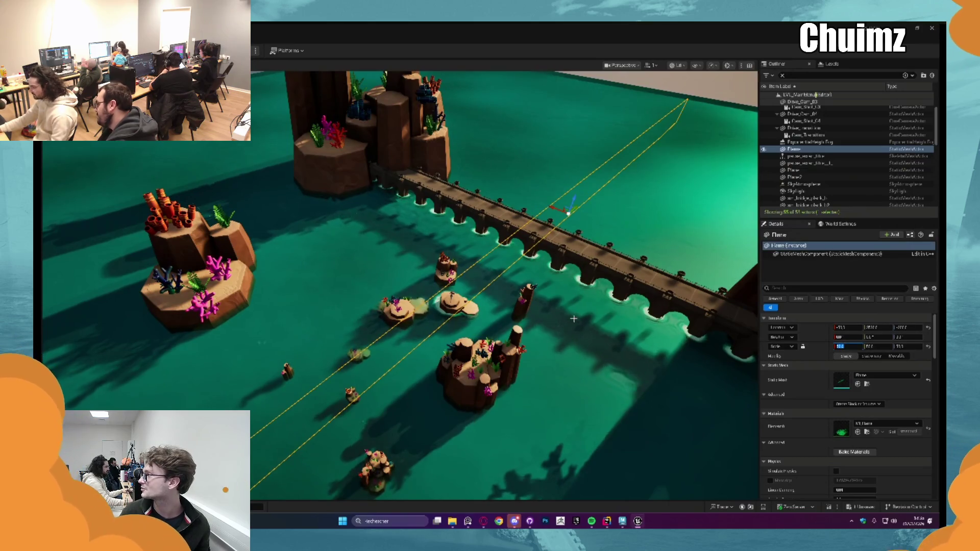
Step: Set the Plane's X scale to 90, turn it upright, and raise it into a wall
{"action": "key", "text": "Return"}
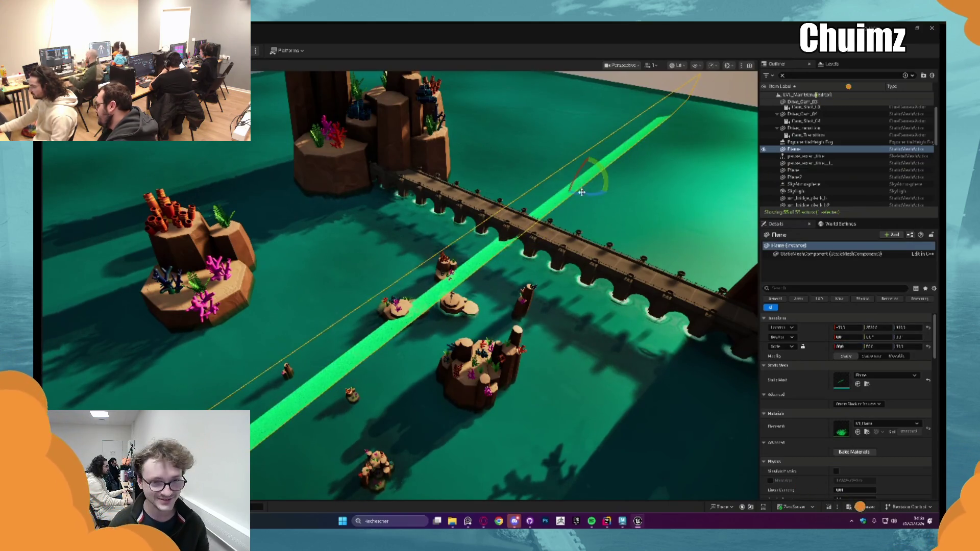
{"action": "left_click_drag", "start_coordinate": [582, 192], "coordinate": [600, 176]}
{"action": "mouse_move", "coordinate": [599, 176]}
{"action": "right_mouse_down"}
{"action": "mouse_move", "coordinate": [540, 163]}
{"action": "mouse_move", "coordinate": [520, 194]}
{"action": "mouse_move", "coordinate": [531, 220]}
{"action": "right_mouse_up"}
{"action": "mouse_move", "coordinate": [539, 211]}
{"action": "left_mouse_down"}
{"action": "mouse_move", "coordinate": [606, 162]}
{"action": "mouse_move", "coordinate": [628, 91]}
{"action": "left_mouse_up"}
{"action": "right_click_drag", "start_coordinate": [627, 92], "coordinate": [561, 118]}
{"action": "right_click_drag", "start_coordinate": [546, 184], "coordinate": [528, 200]}
Step: Duplicate the Flame material as M_Flame_Main_Menu, apply it to the wall, and inspect its Noise node
{"action": "left_click", "coordinate": [865, 433]}
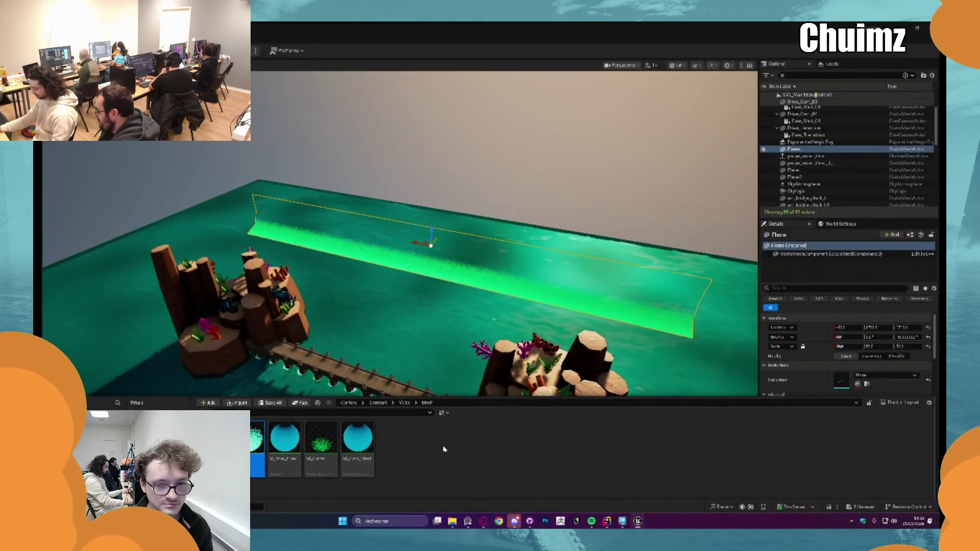
{"action": "key", "text": "ctrl+d"}
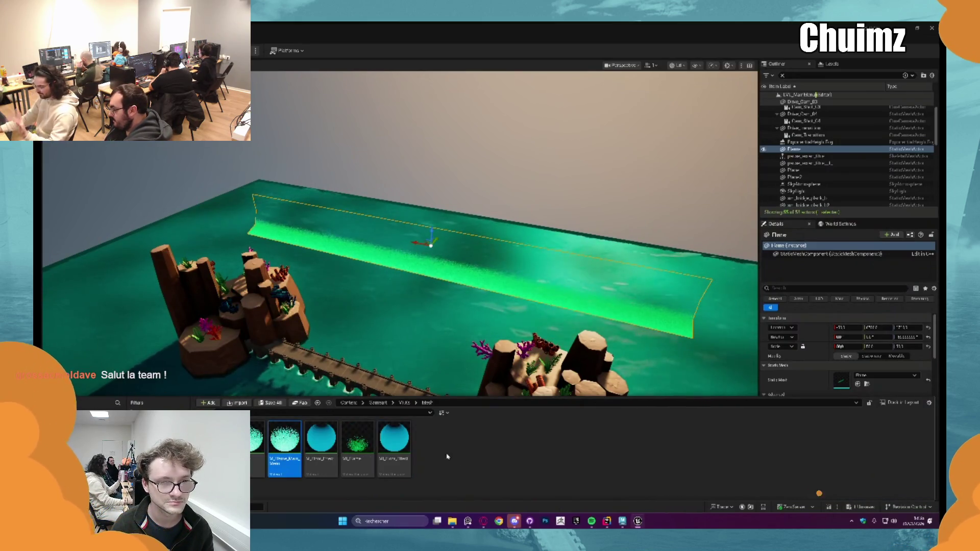
{"action": "left_click_drag", "start_coordinate": [395, 367], "coordinate": [487, 274]}
{"action": "double_click", "coordinate": [294, 449]}
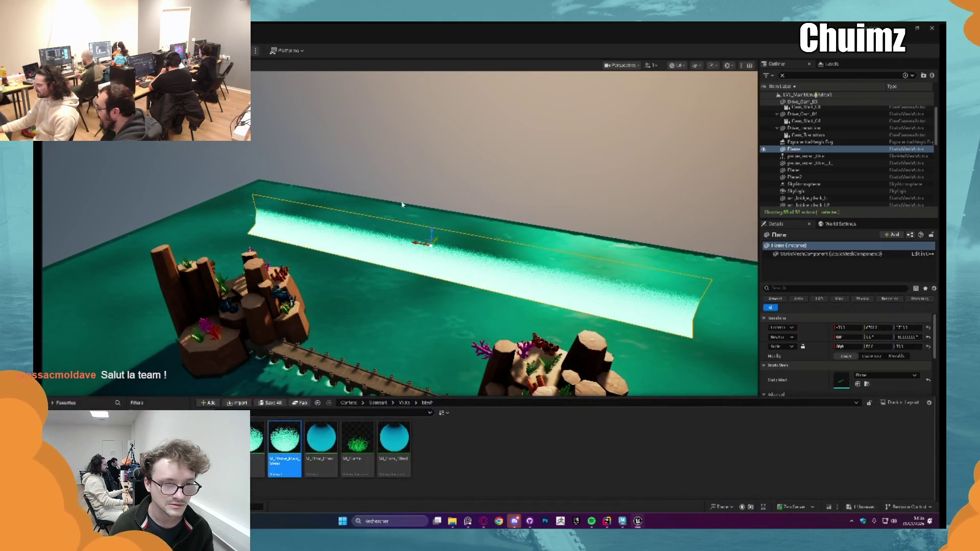
{"action": "right_click_drag", "start_coordinate": [868, 285], "coordinate": [789, 214]}
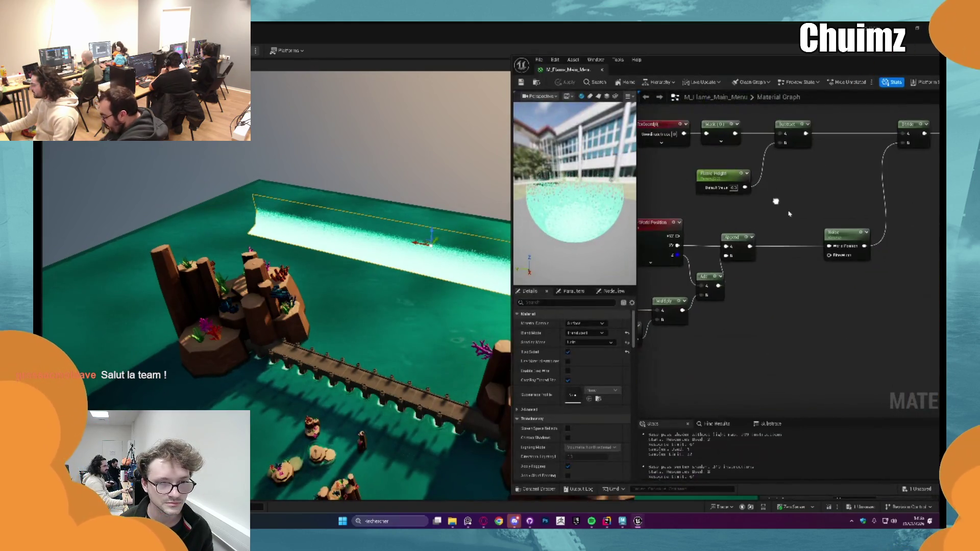
{"action": "left_click", "coordinate": [833, 234]}
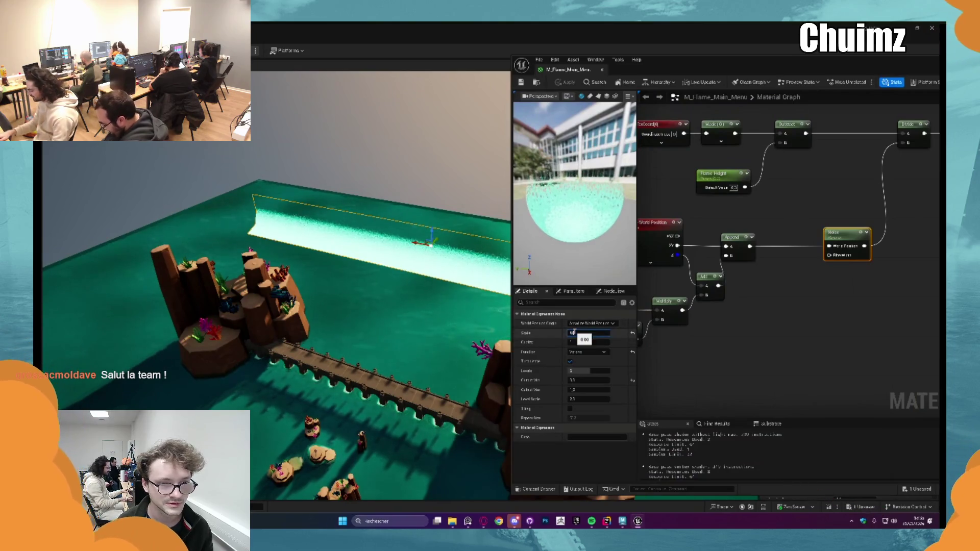